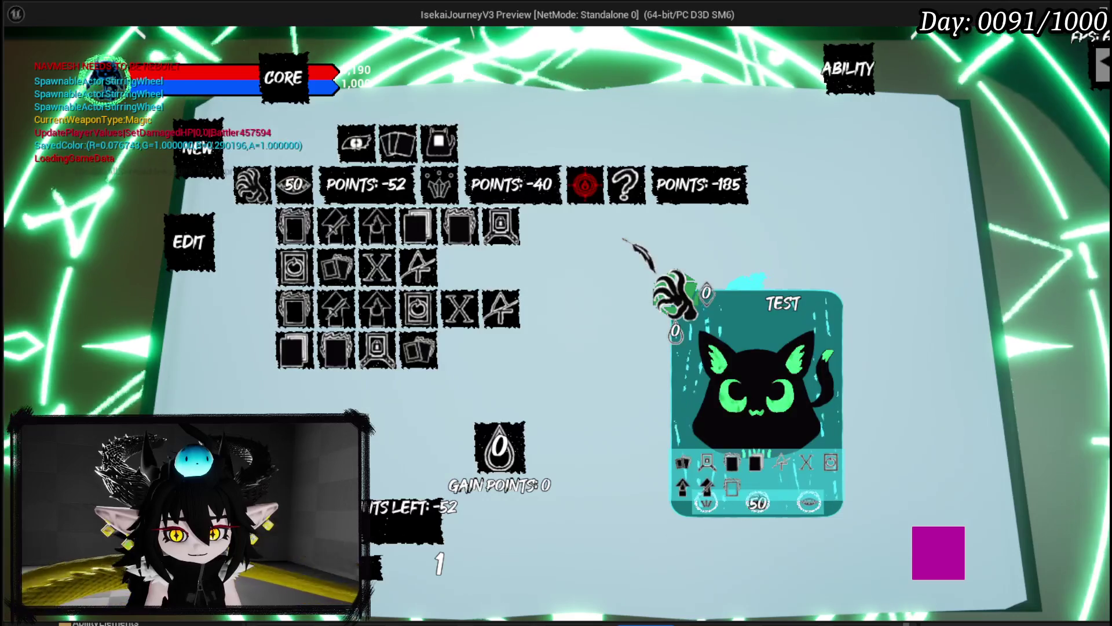
Add an offensive Direct Hit effect to the TEST card with power 250
mouse_move(728, 466)
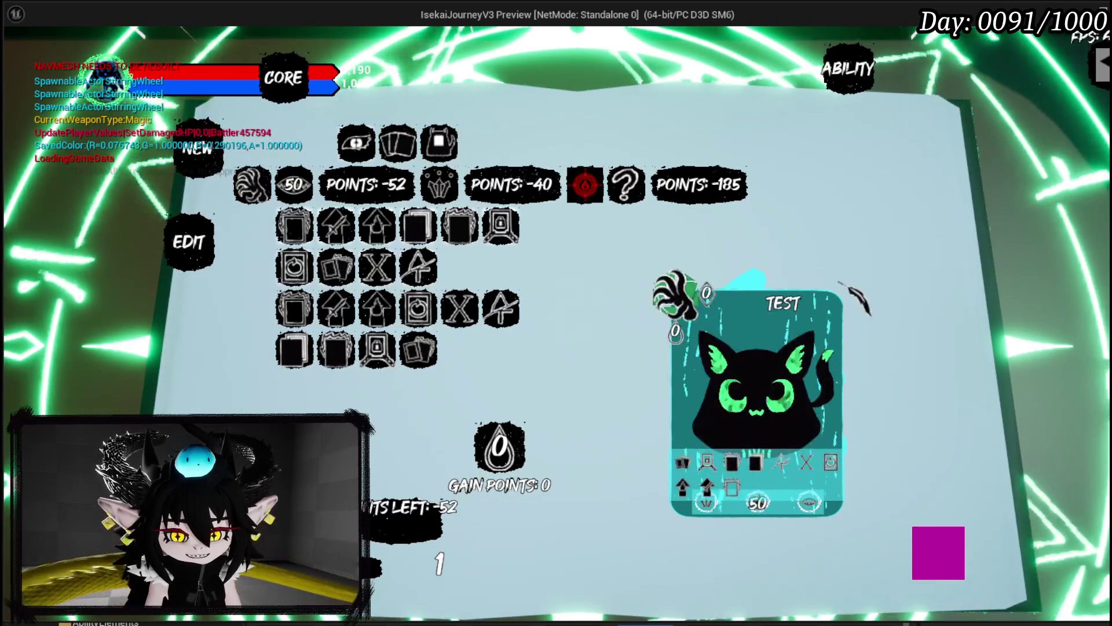
mouse_move(674, 464)
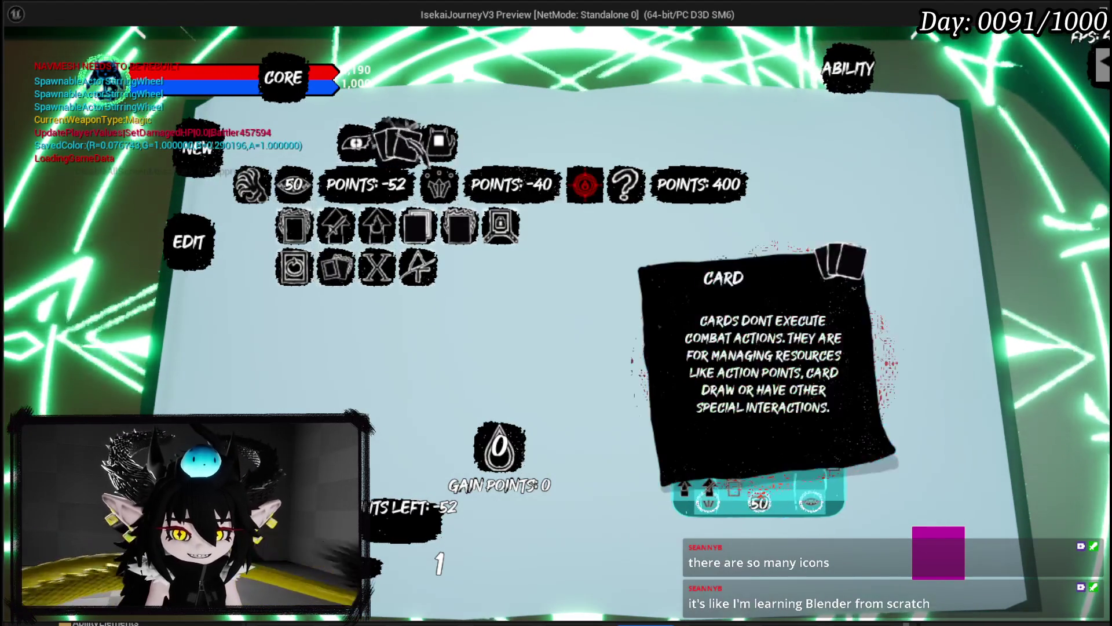
click(255, 192)
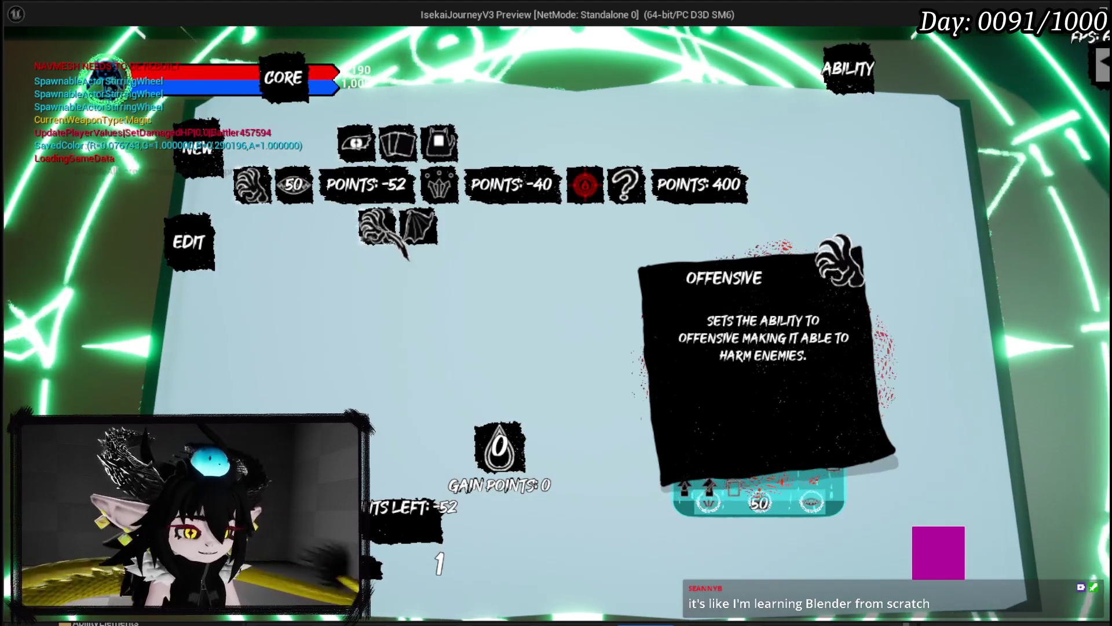
click(382, 232)
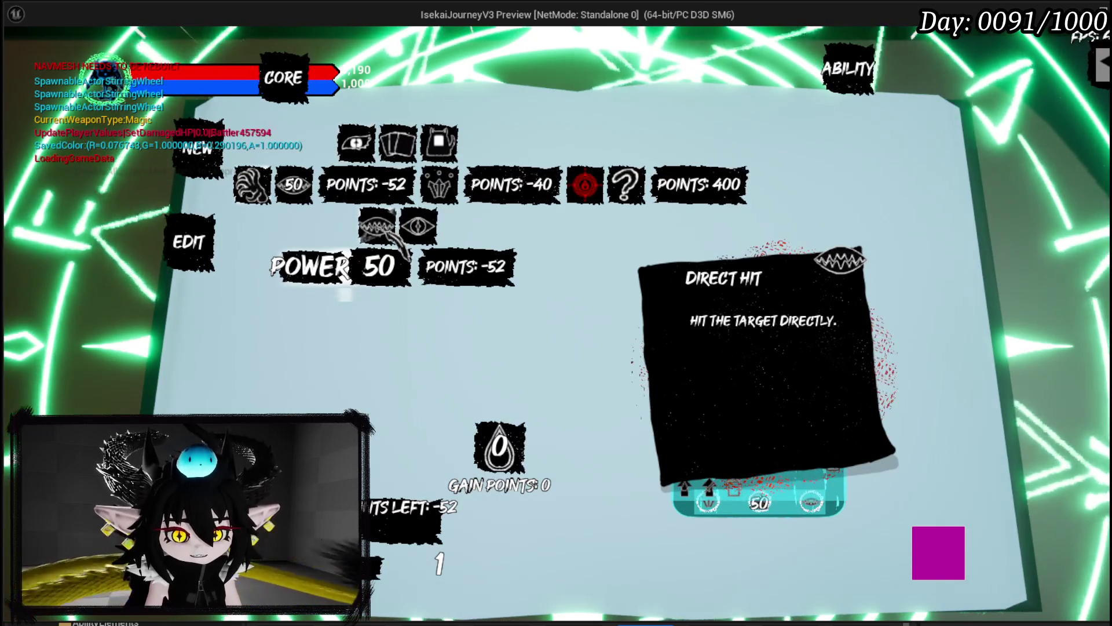
double_click(386, 271)
text(0)
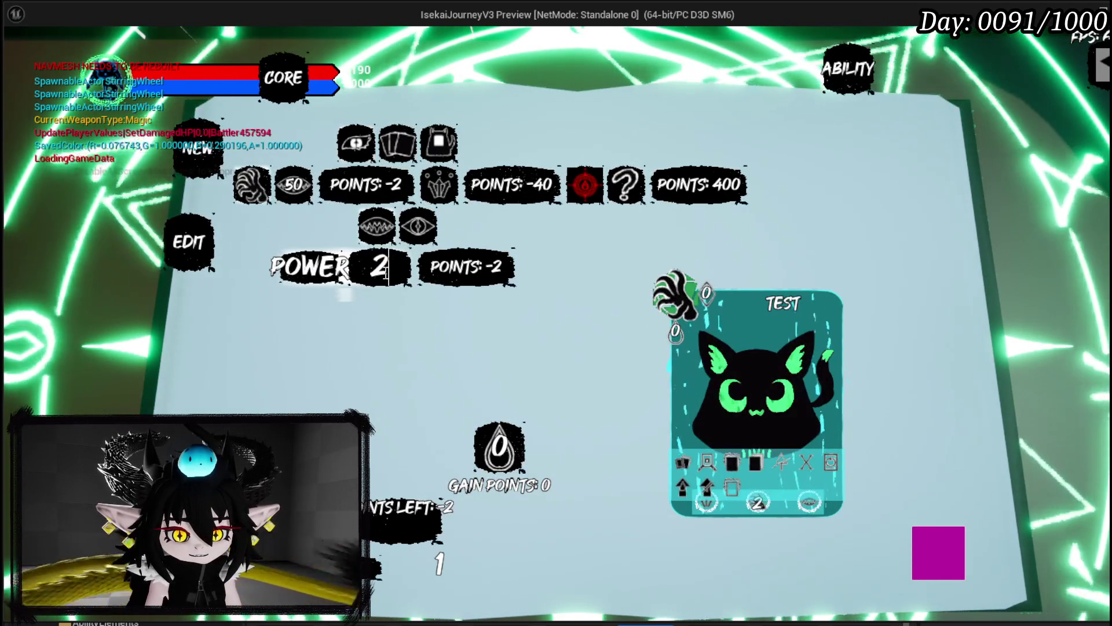
text(50)
key(Return)
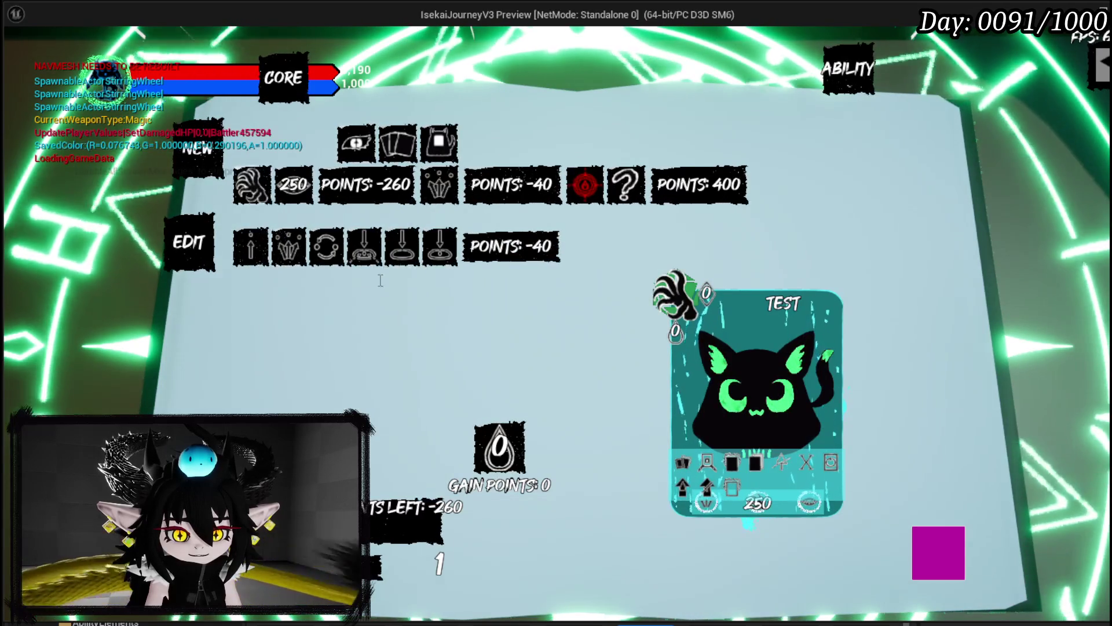
Give the TEST ability Movement targeting with size 3
mouse_move(290, 246)
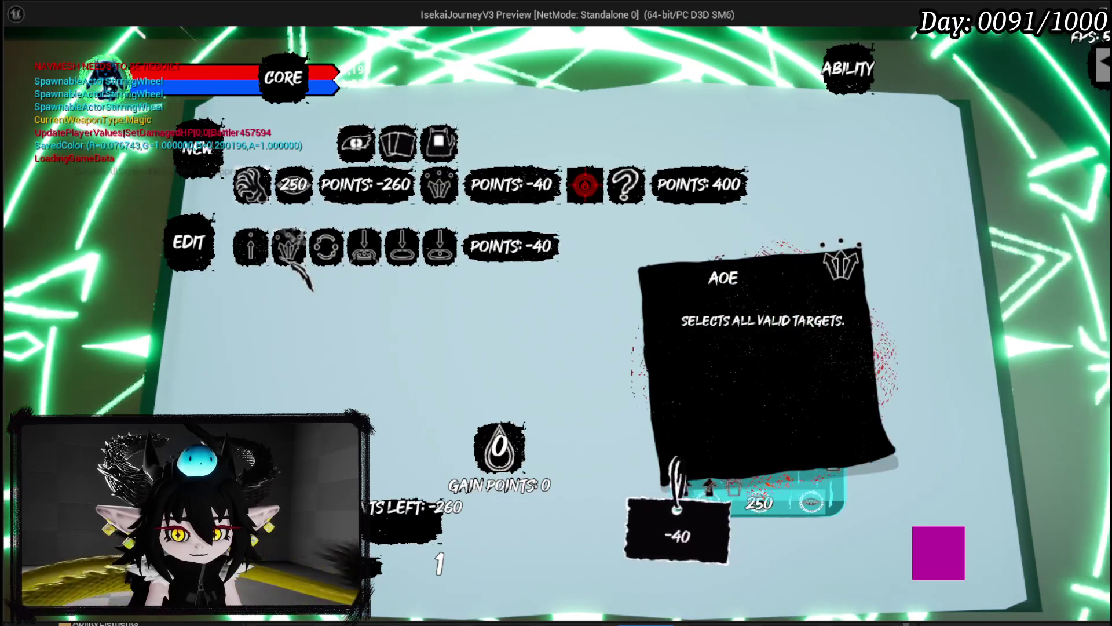
mouse_move(326, 247)
mouse_move(364, 246)
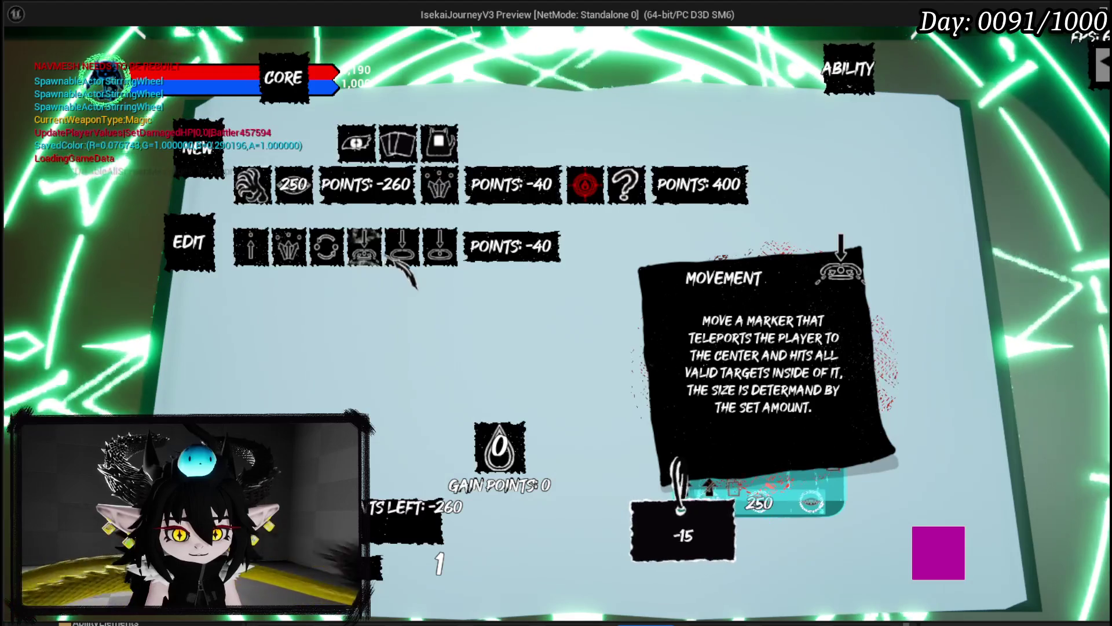
mouse_move(439, 246)
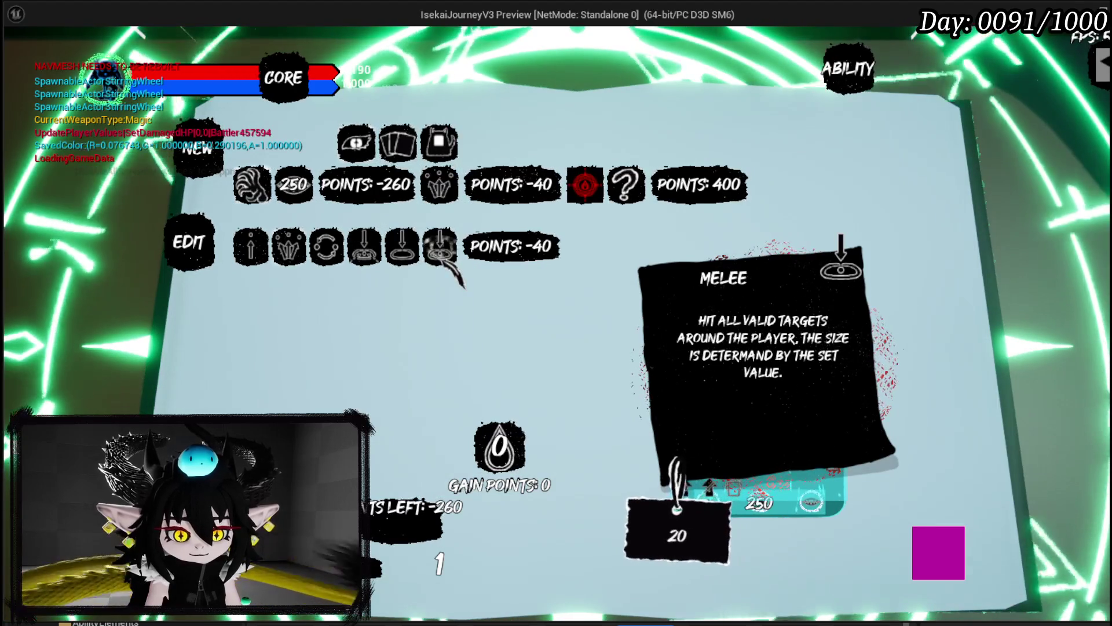
click(364, 246)
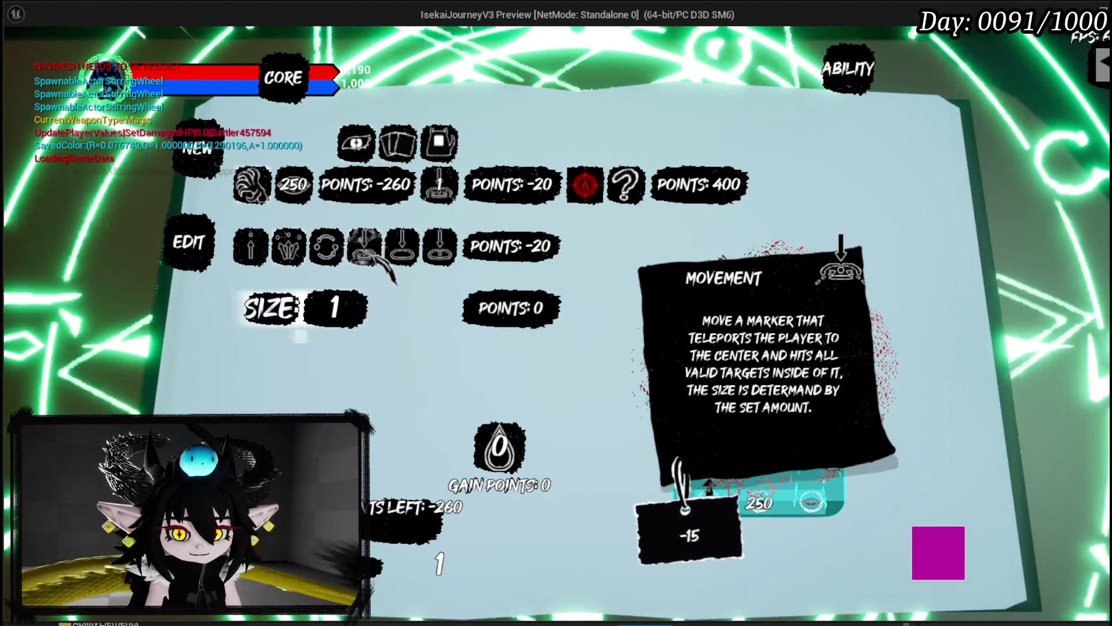
text(3)
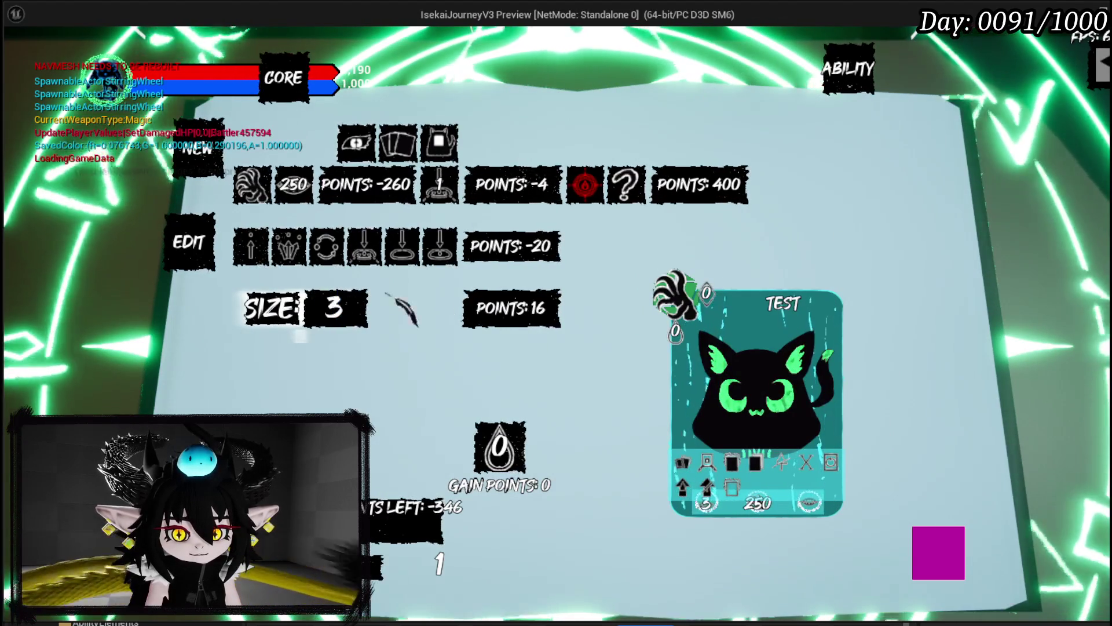
key(Return)
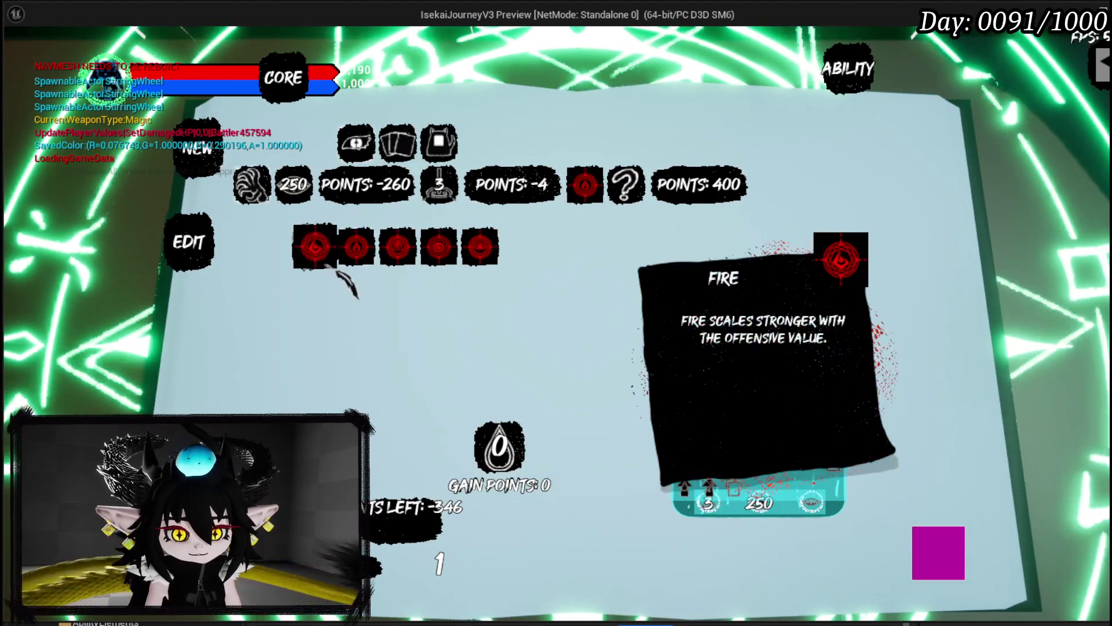
Compare the Fire, Wind, Earth and Void icons and pick the ability's element
mouse_move(358, 256)
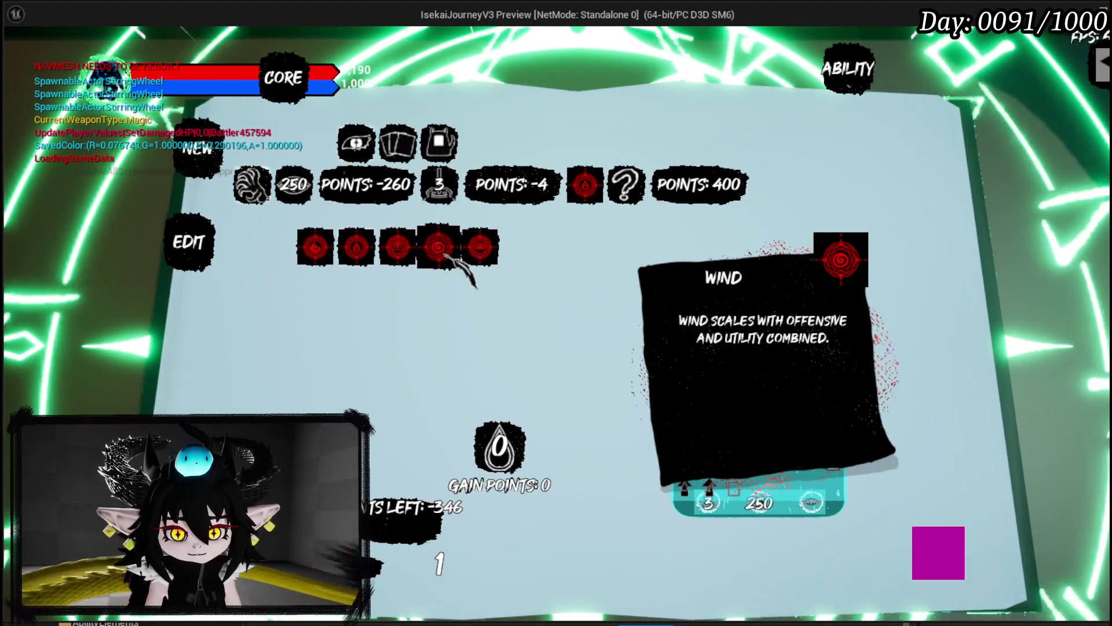
click(480, 248)
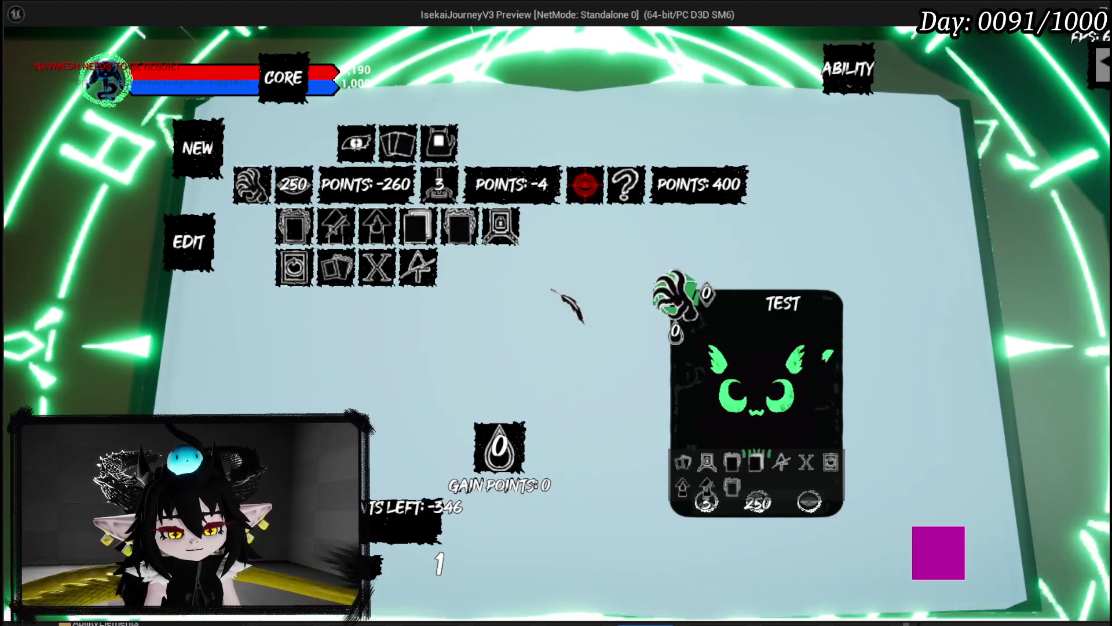
Drag the X ability into the bottom row and save the card data
mouse_move(691, 473)
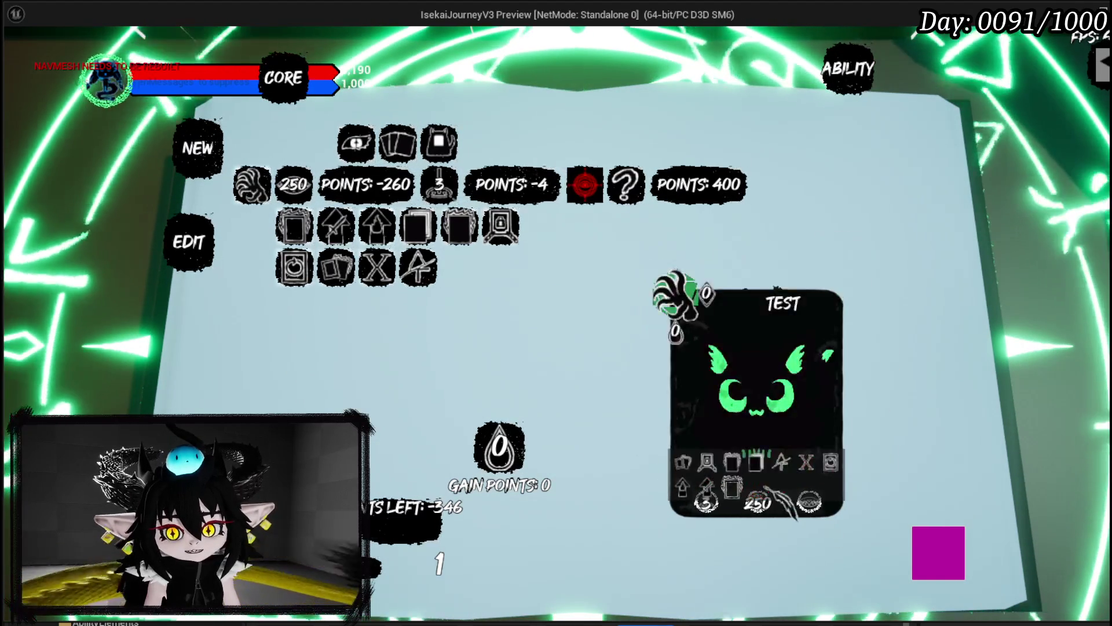
mouse_move(379, 272)
mouse_move(379, 271)
mouse_down()
mouse_move(420, 328)
mouse_move(497, 352)
mouse_up()
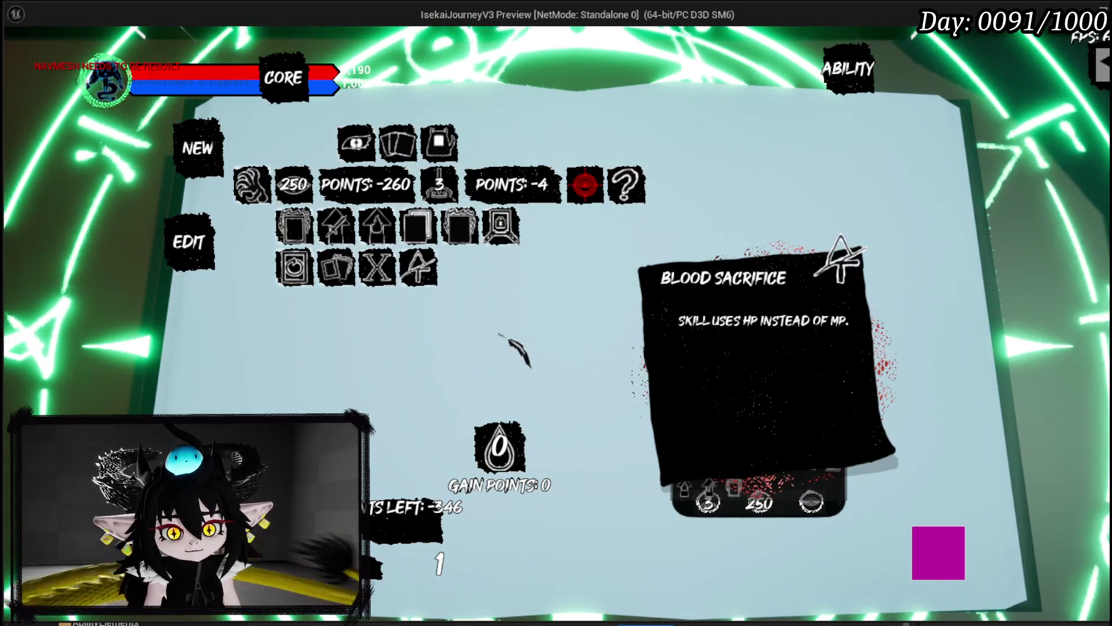
click(935, 542)
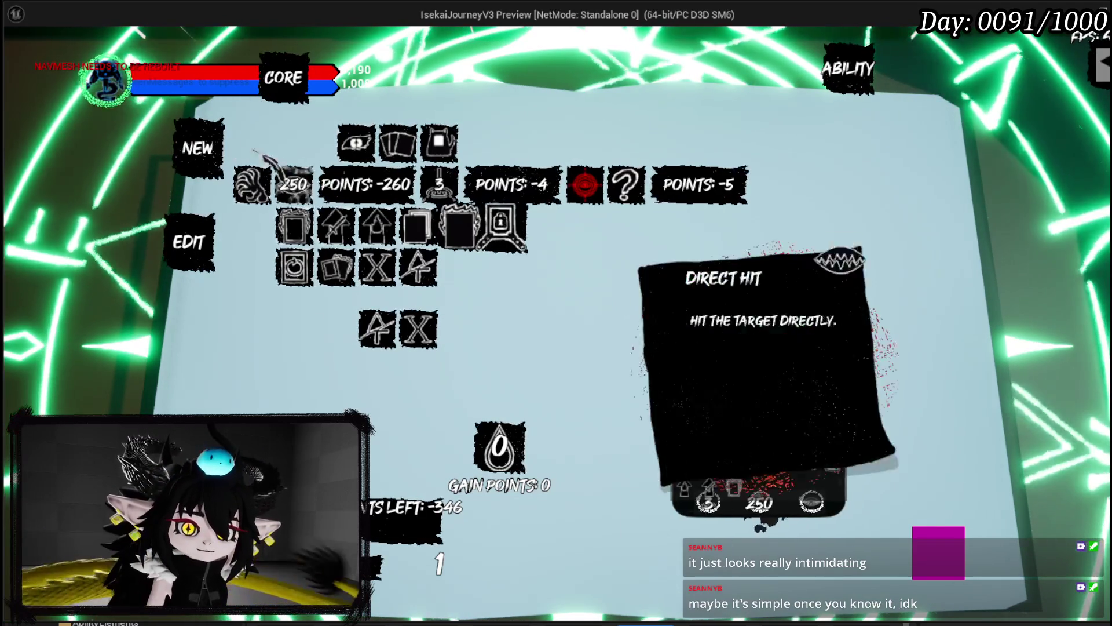
Browse the claw/wing, mouth/eye, movement and Void option sets, then close the ability book
click(364, 276)
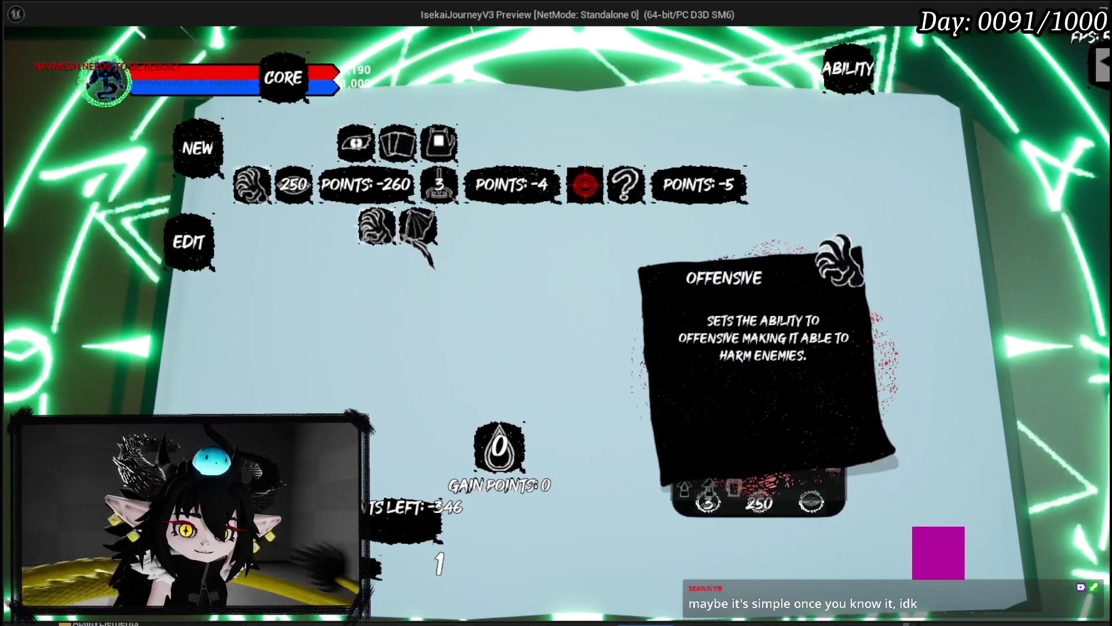
click(376, 226)
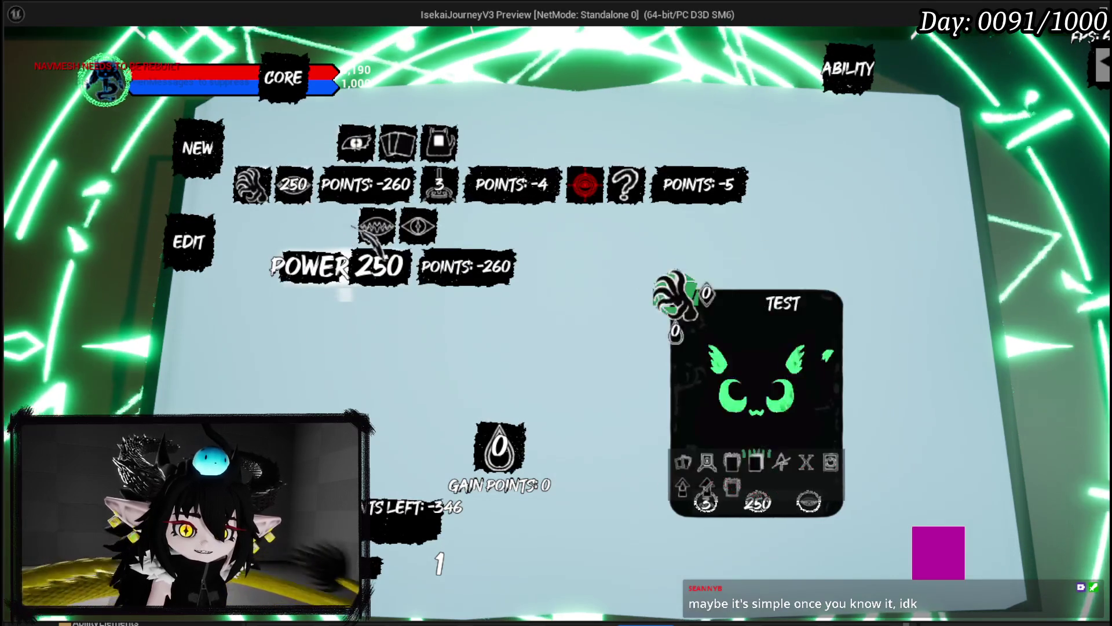
mouse_move(418, 227)
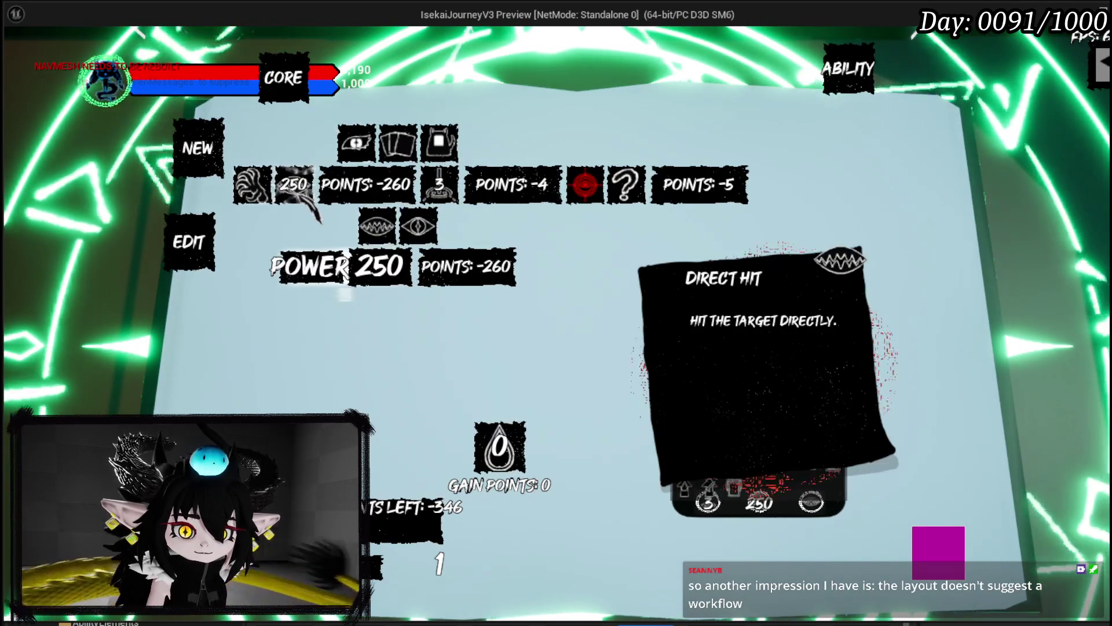
click(439, 186)
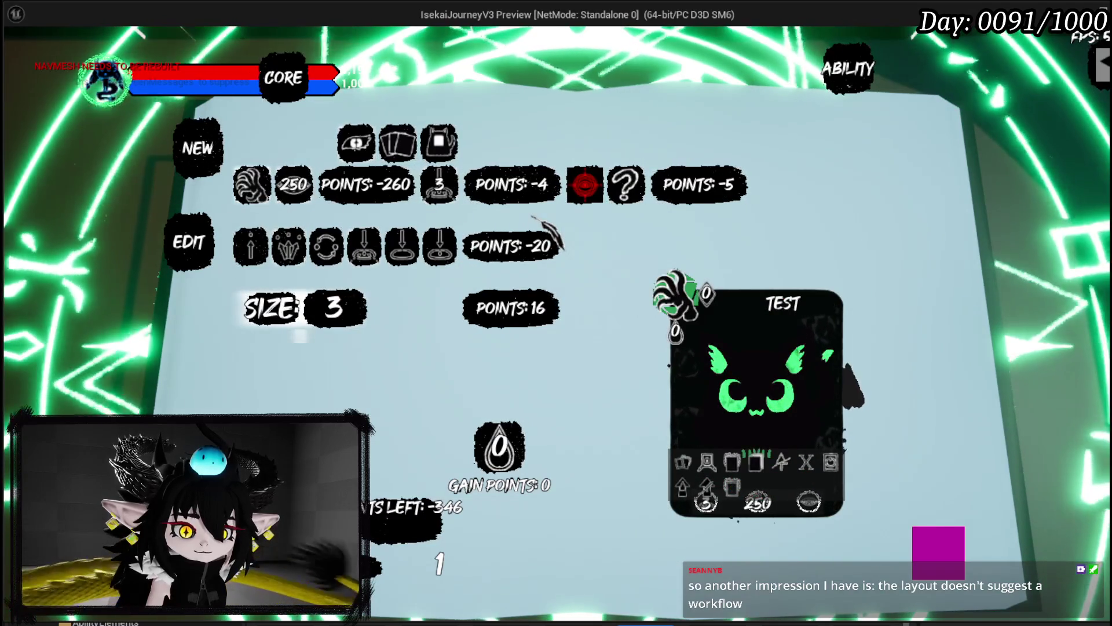
click(588, 200)
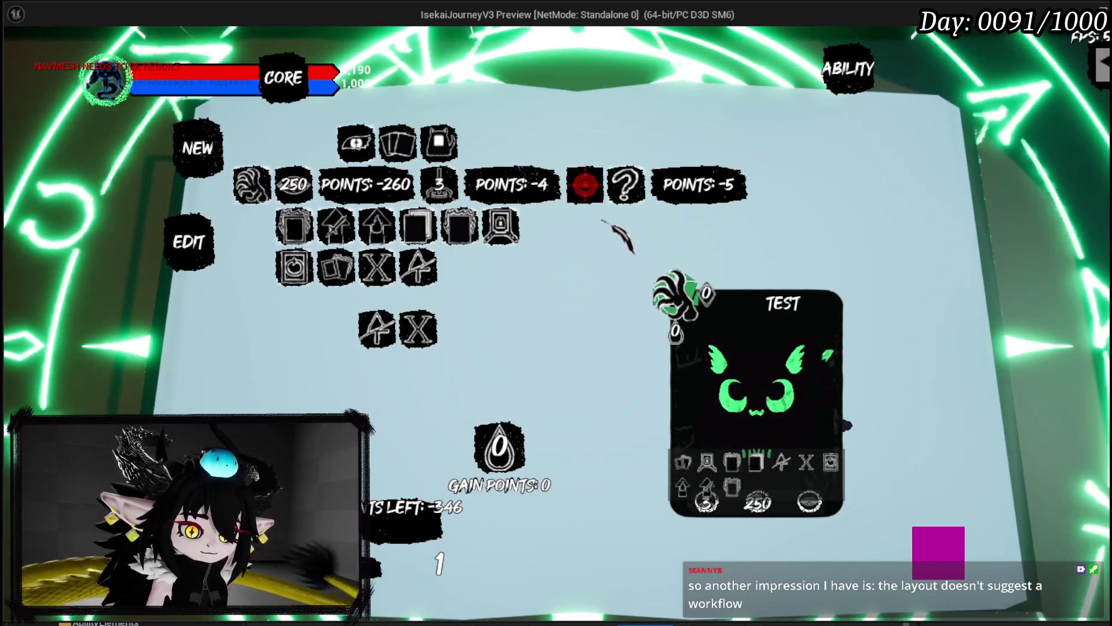
key(Escape)
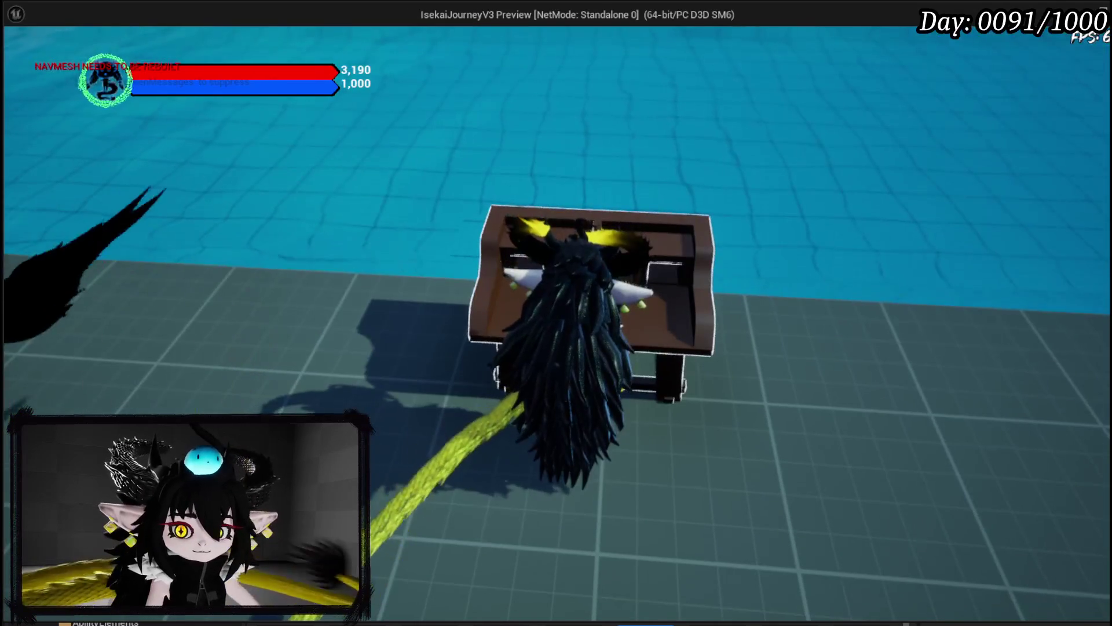
Reopen the ability book to the blank TEST card with 100 points left
key(e)
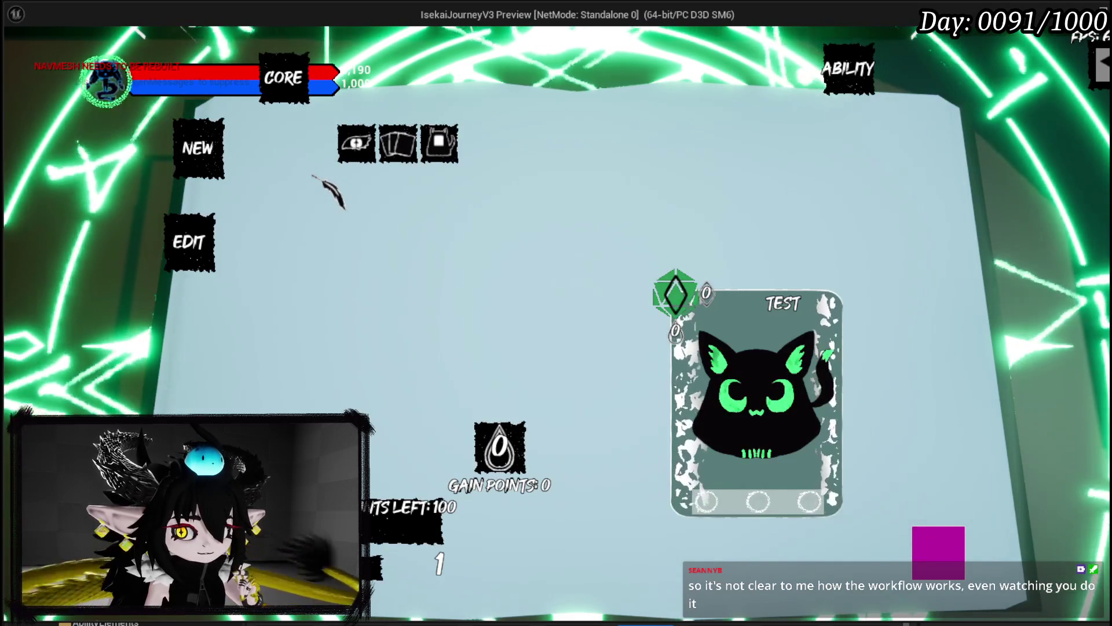
Show the eye category's five unset options, then close the ability book
click(371, 142)
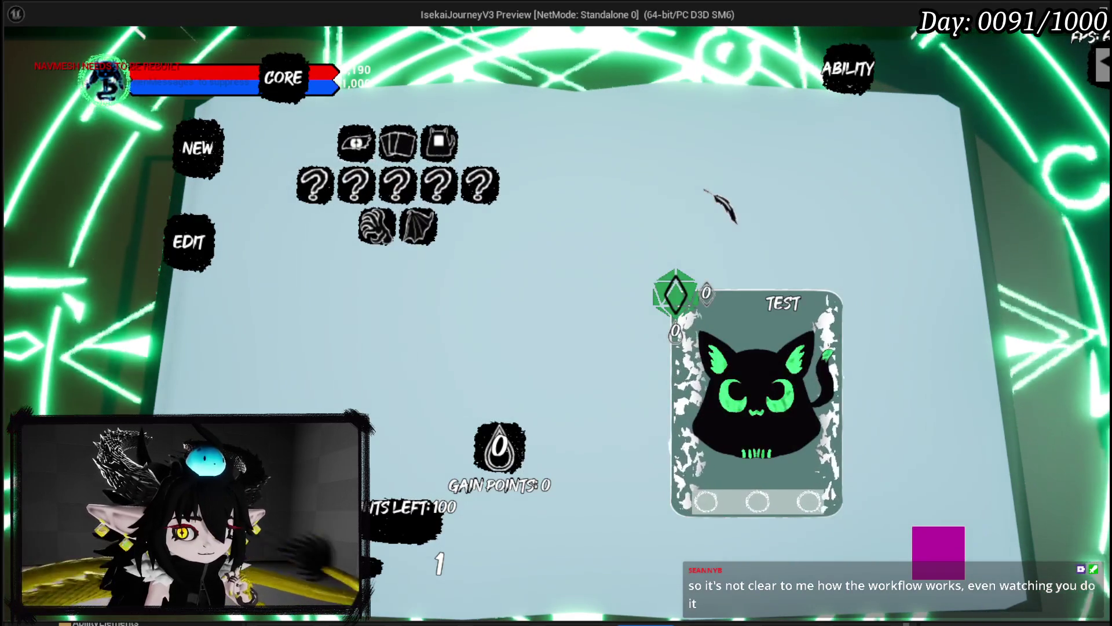
mouse_move(432, 177)
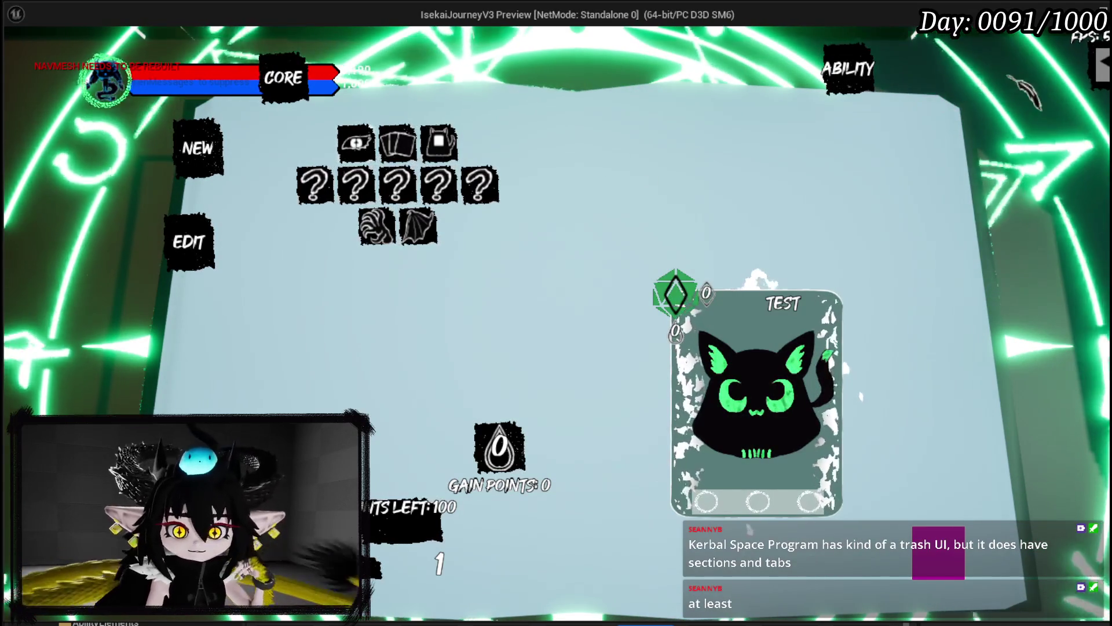
key(Escape)
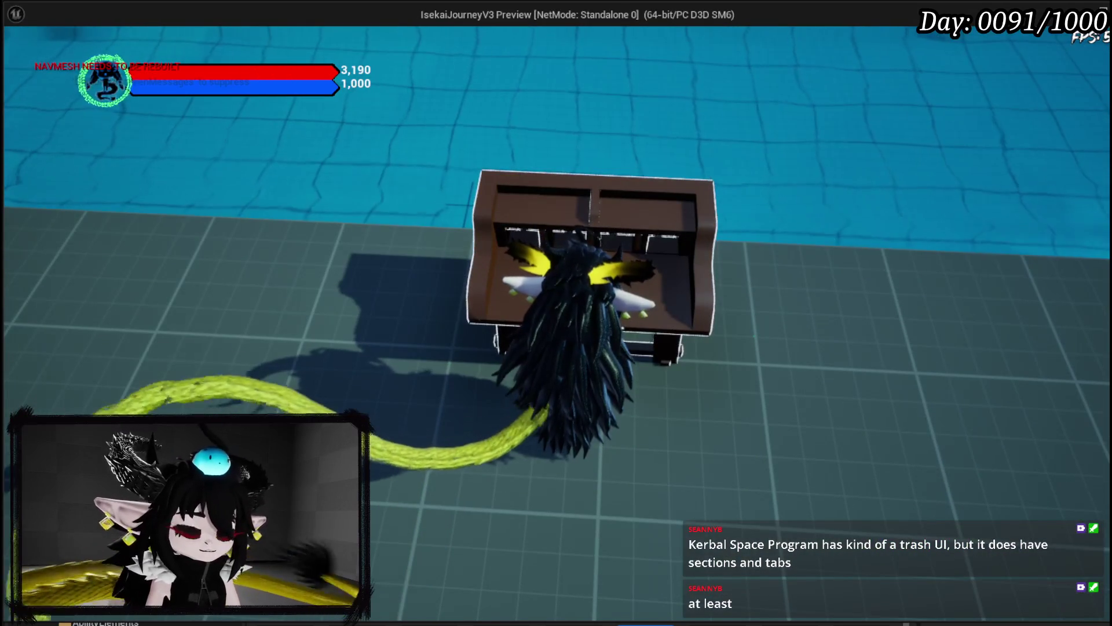
Stop the preview, save all modified packages, and open WP_AbilityCreationTree
key(Escape)
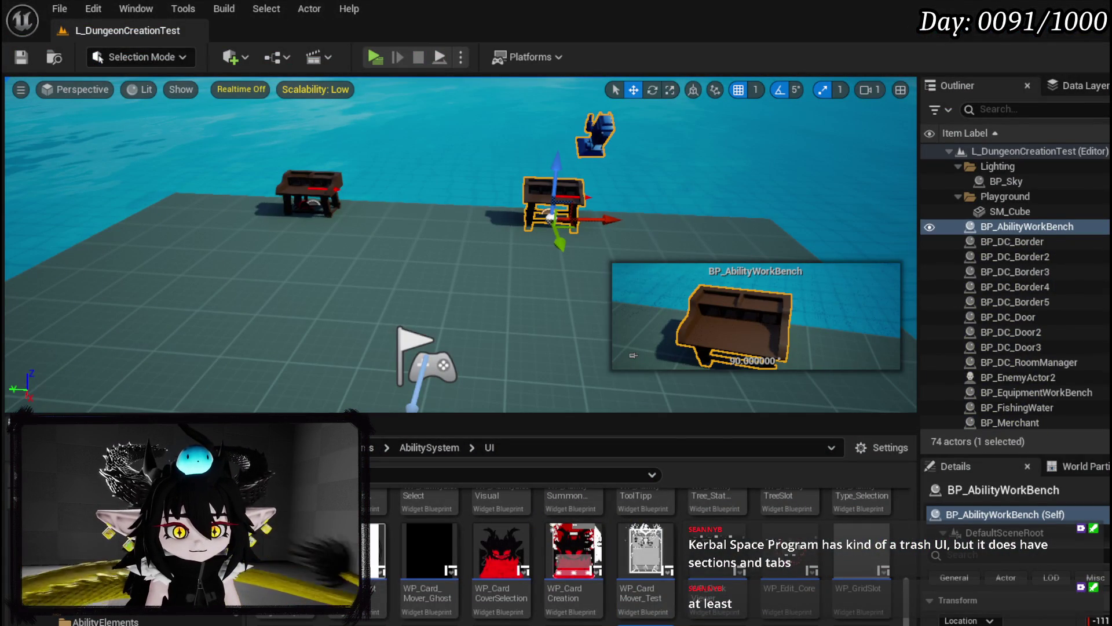
scroll(643, 521, up, 5)
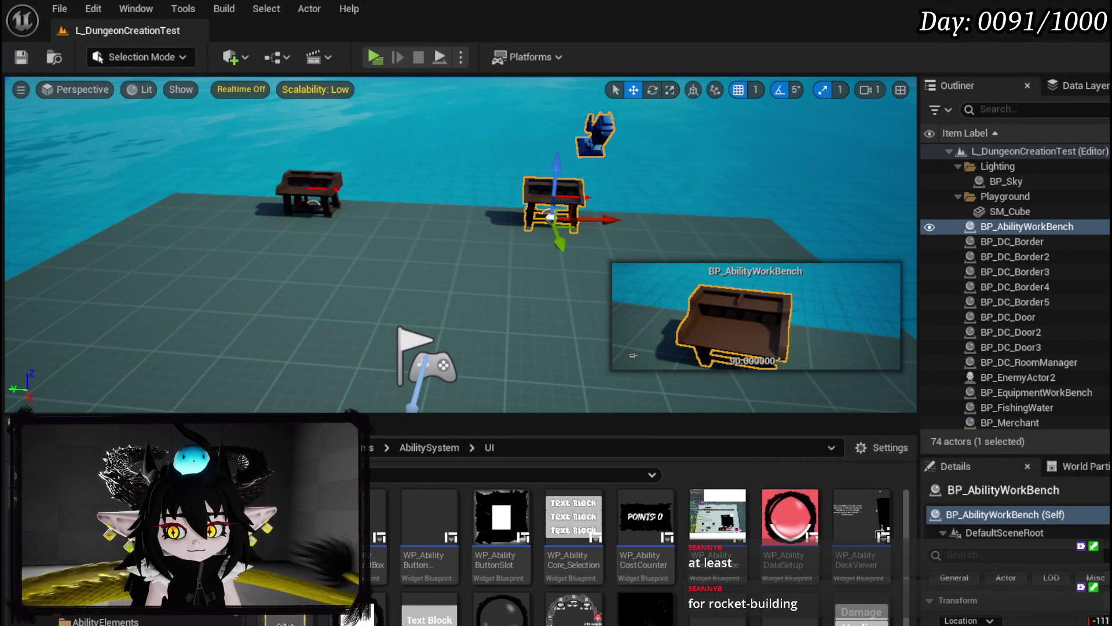
key(ctrl+shift+s)
click(846, 567)
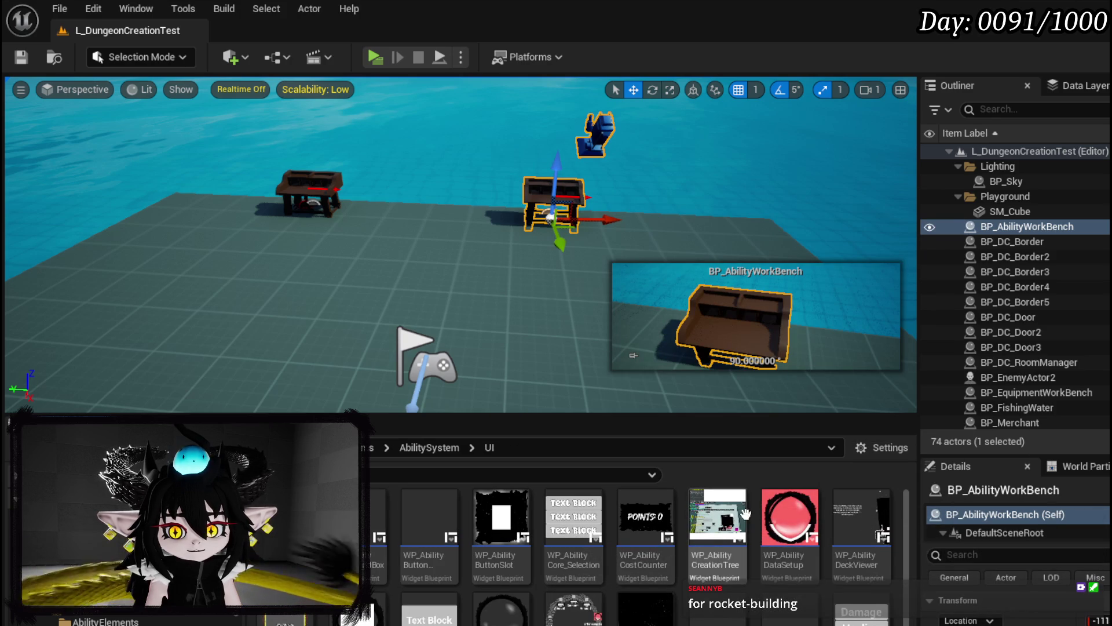
double_click(703, 524)
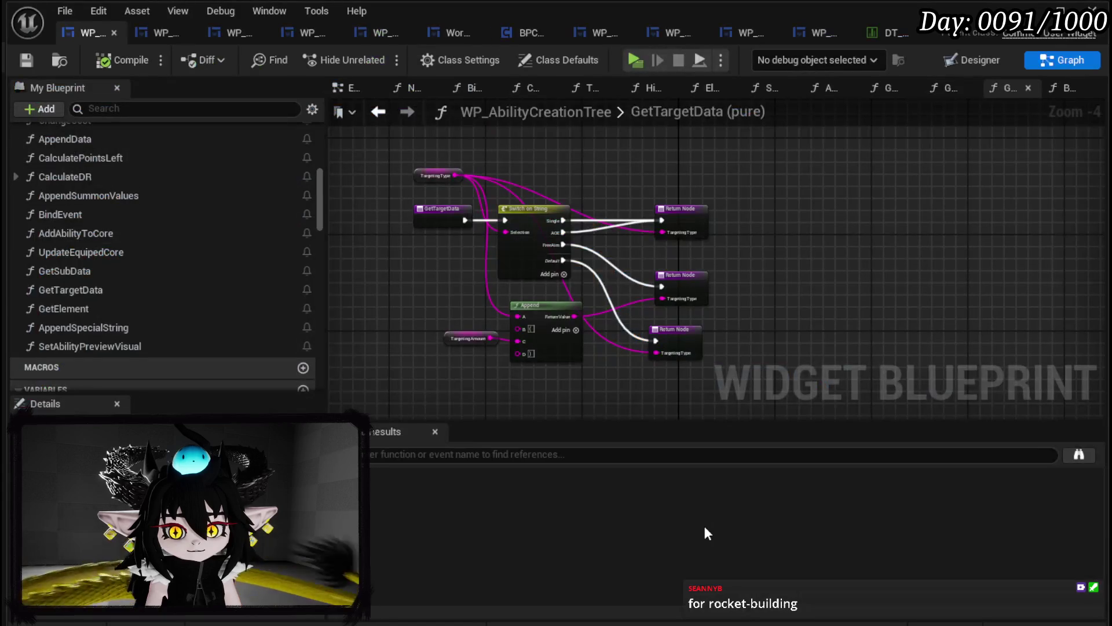
View WP_AbilityCreationTree in Designer zoomed out, then minimize it to the level editor
click(974, 63)
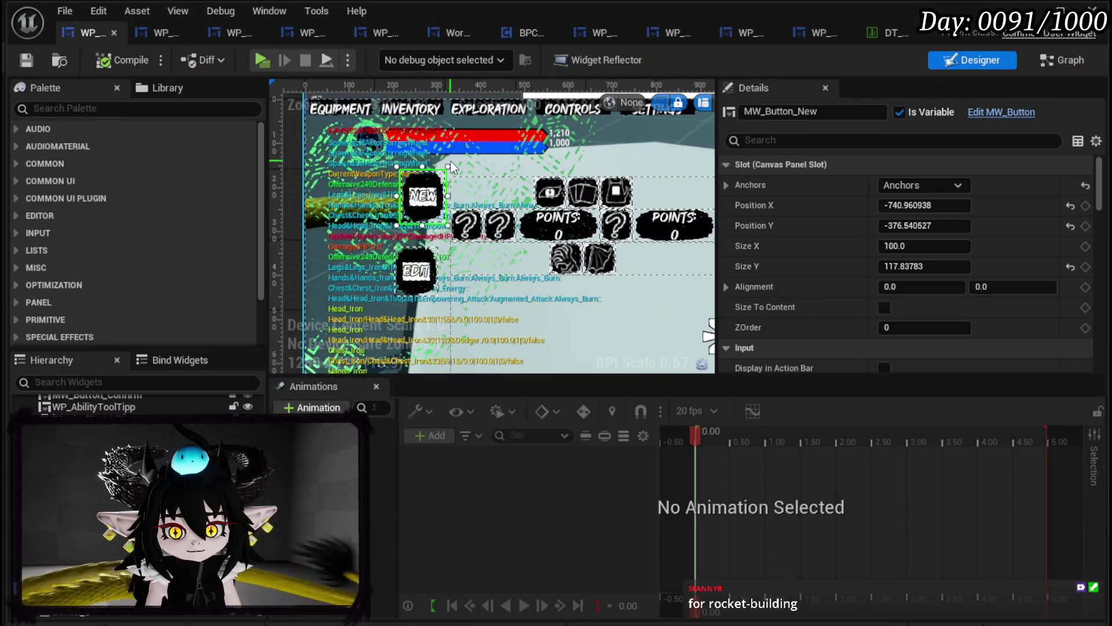
scroll(613, 169, down, 4)
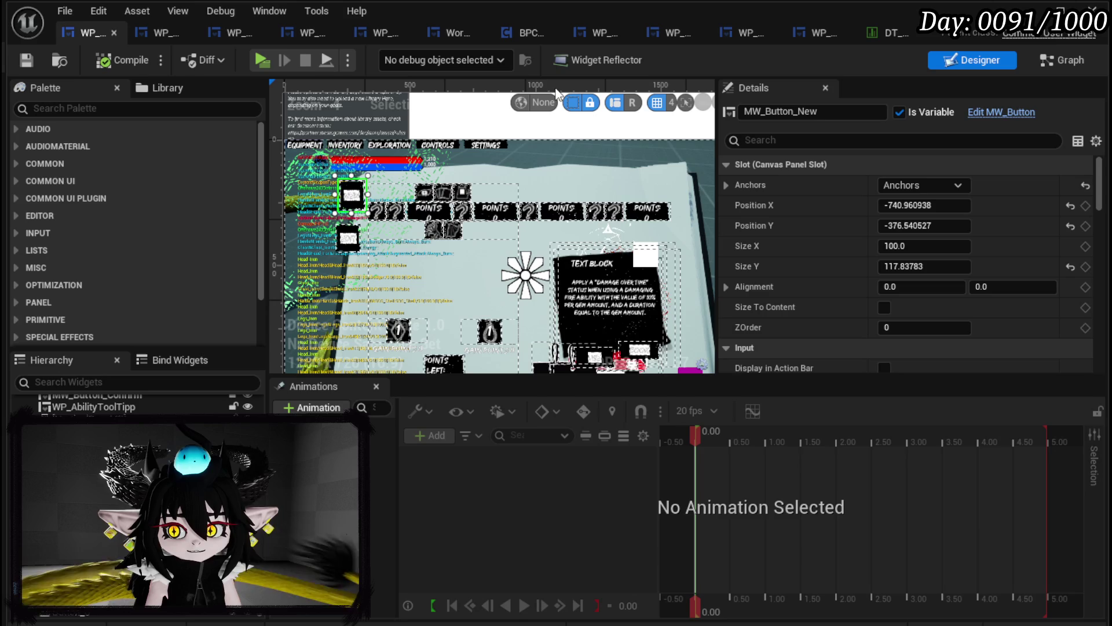
click(1037, 22)
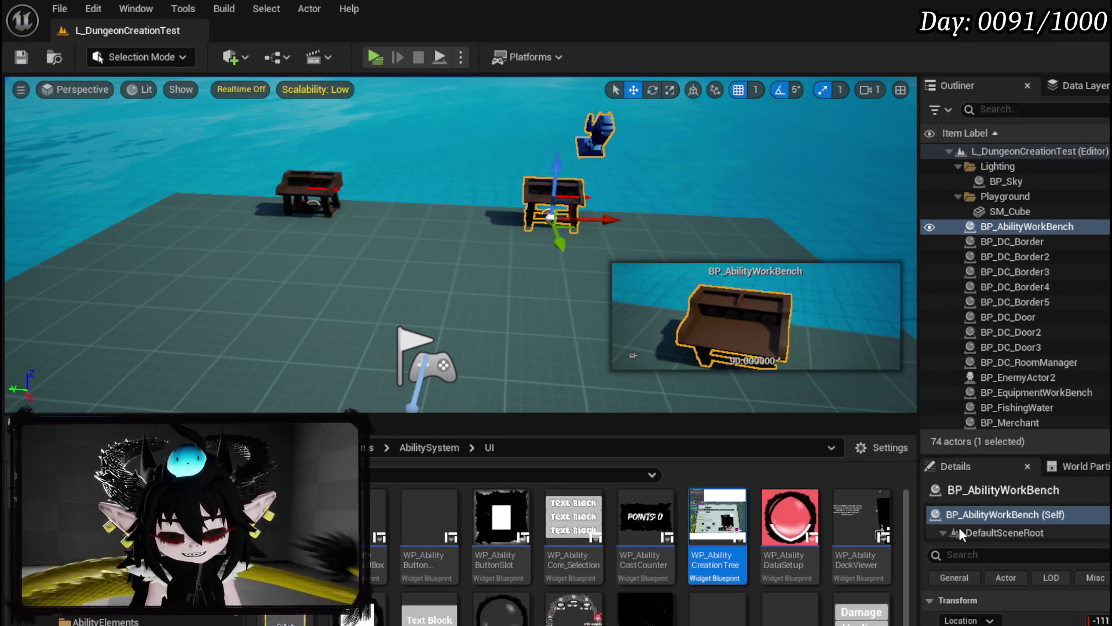
scroll(864, 519, down, 1)
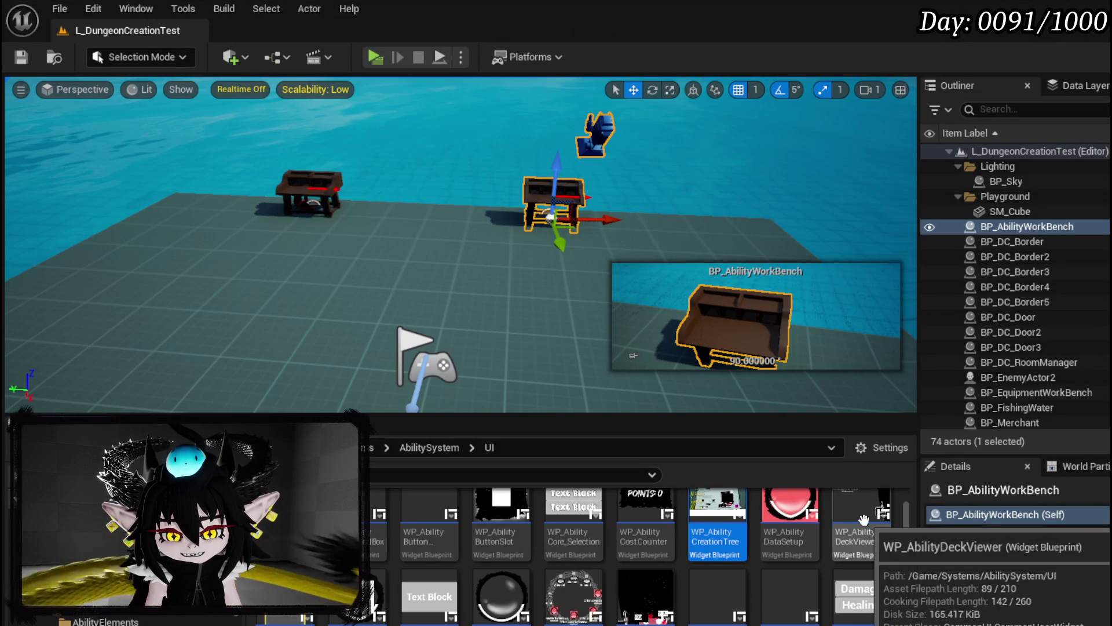
scroll(864, 518, down, 3)
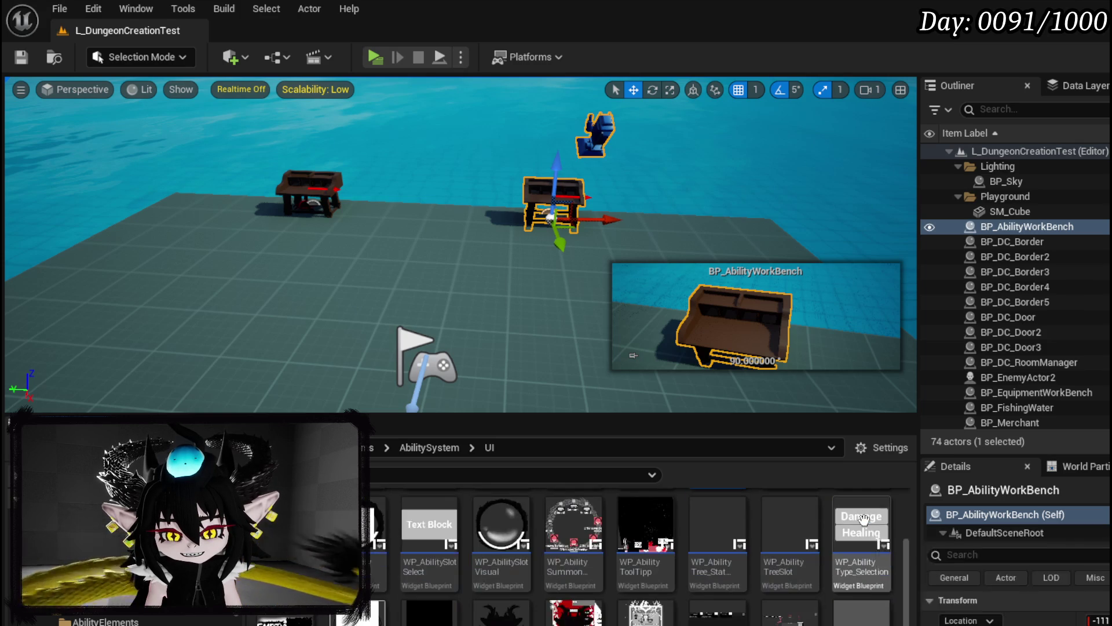
scroll(851, 517, up, 3)
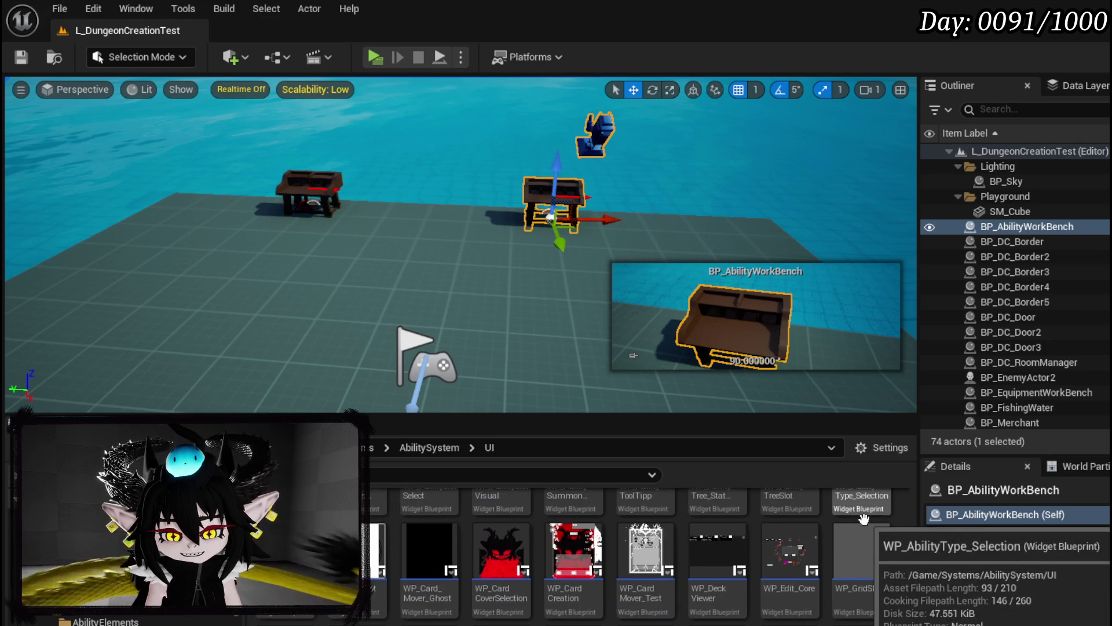
Find WP_AbilitySlotVisual in the AbilitySystem UI asset grid and open it
scroll(829, 516, down, 3)
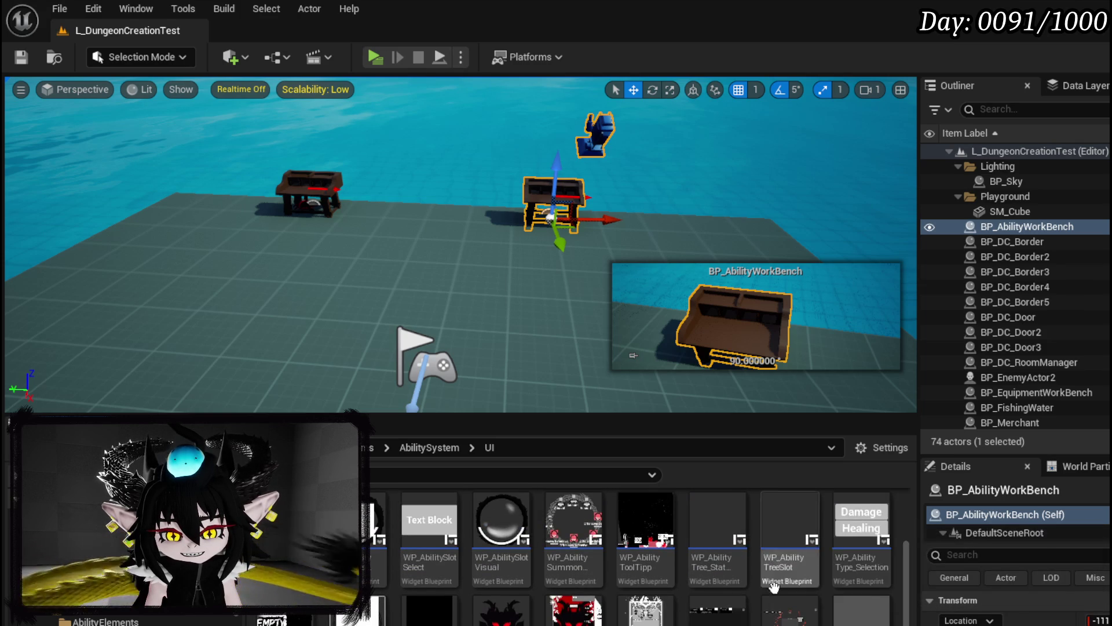
scroll(444, 585, up, 4)
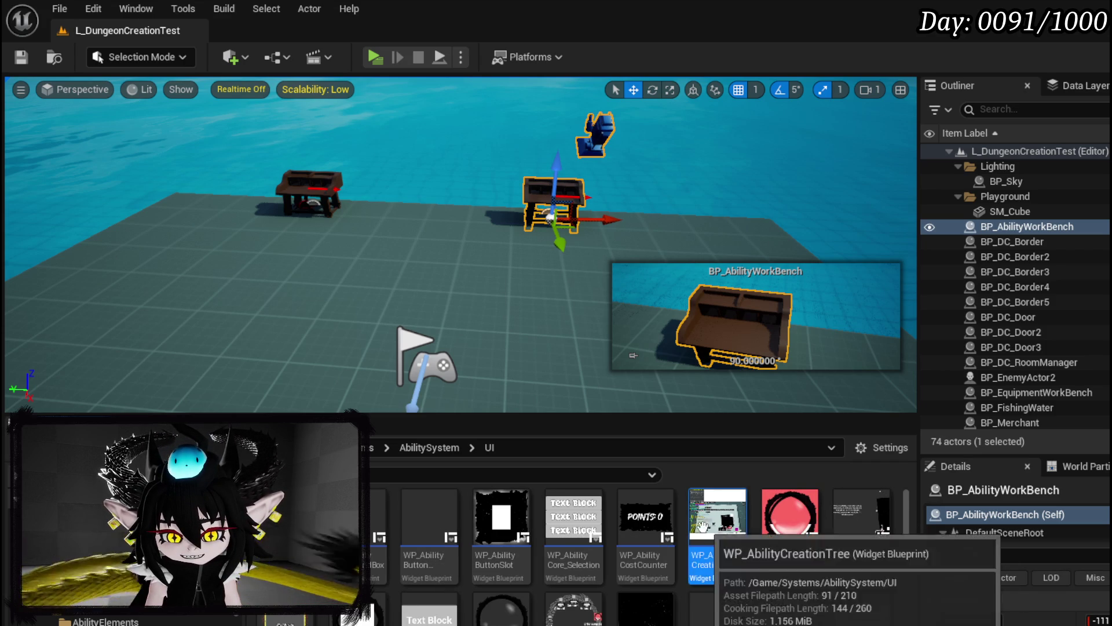
scroll(879, 524, down, 2)
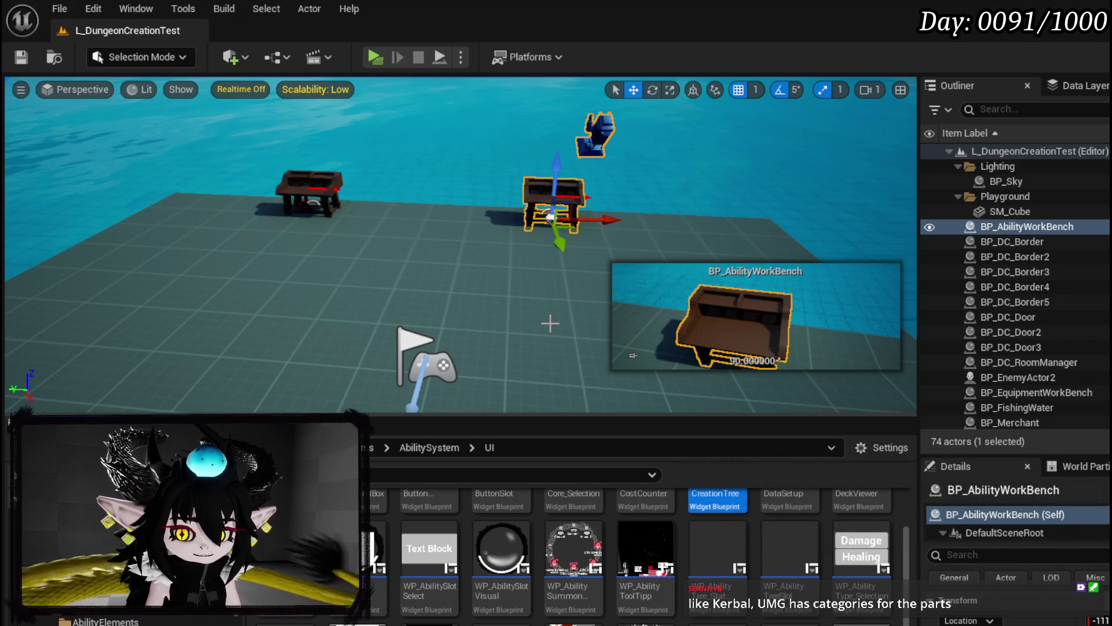
double_click(528, 576)
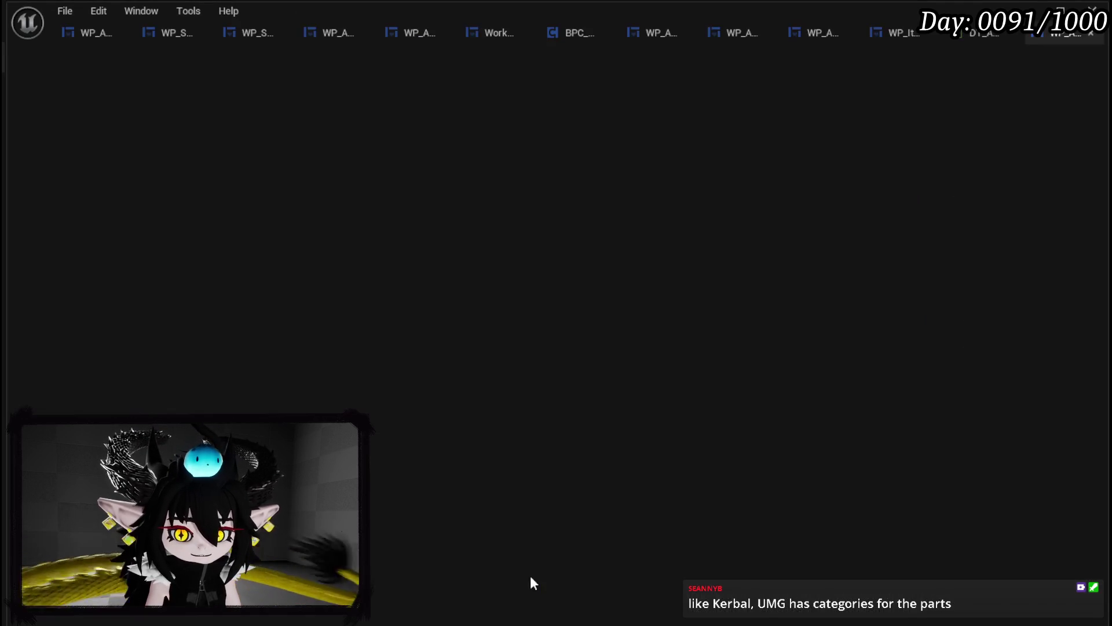
scroll(467, 340, down, 4)
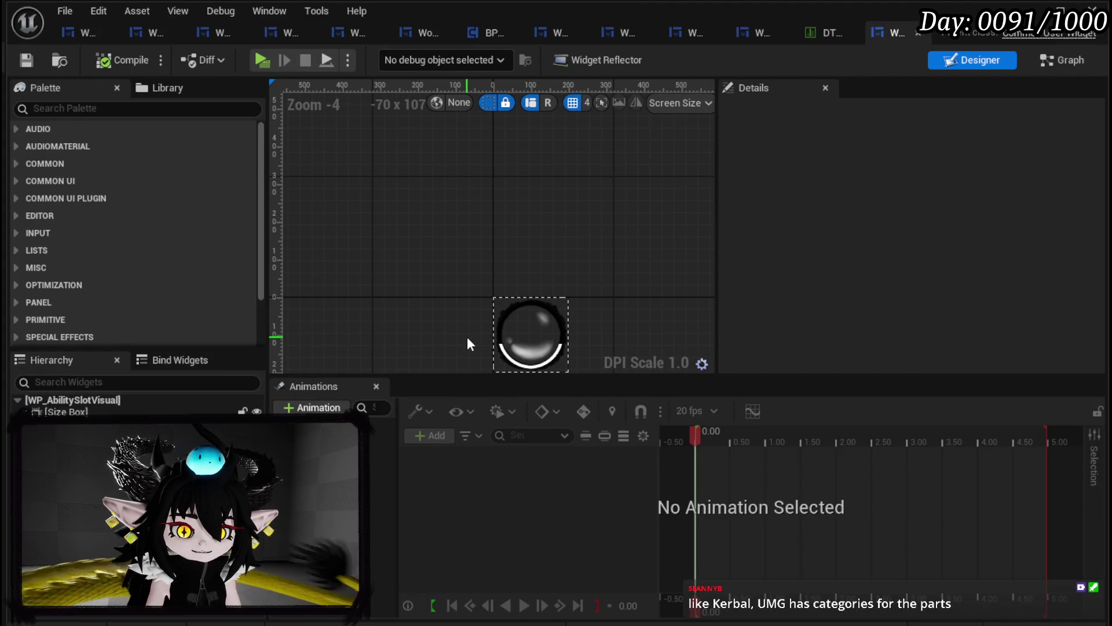
drag(468, 338, 464, 274)
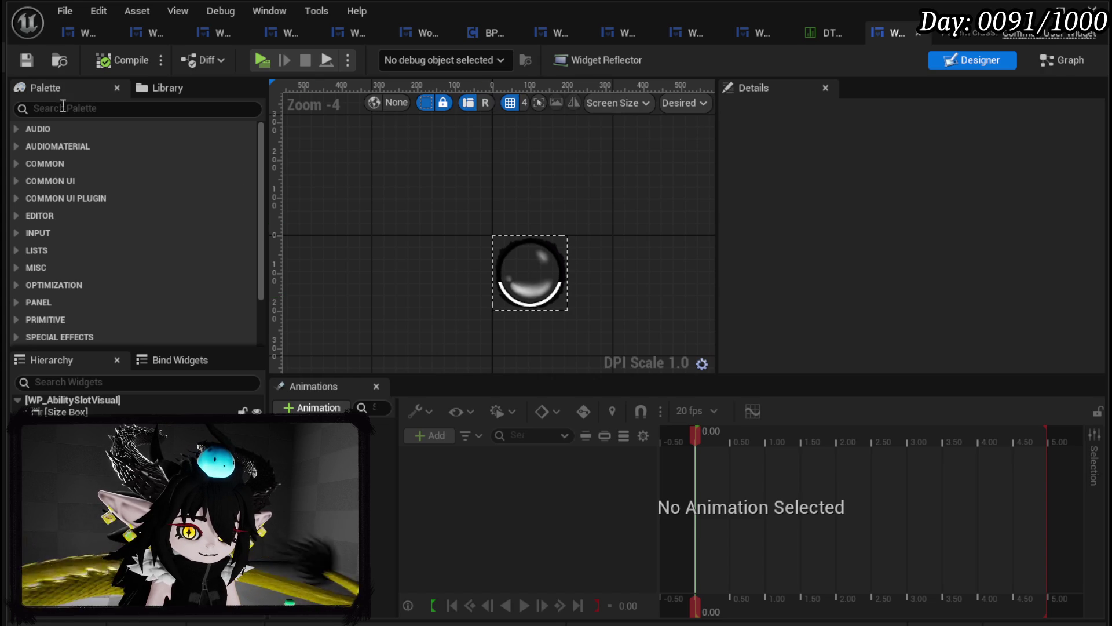
click(16, 134)
click(16, 134)
click(16, 133)
click(17, 137)
click(15, 146)
click(16, 146)
click(17, 163)
click(17, 163)
click(19, 185)
click(20, 186)
click(17, 197)
click(17, 197)
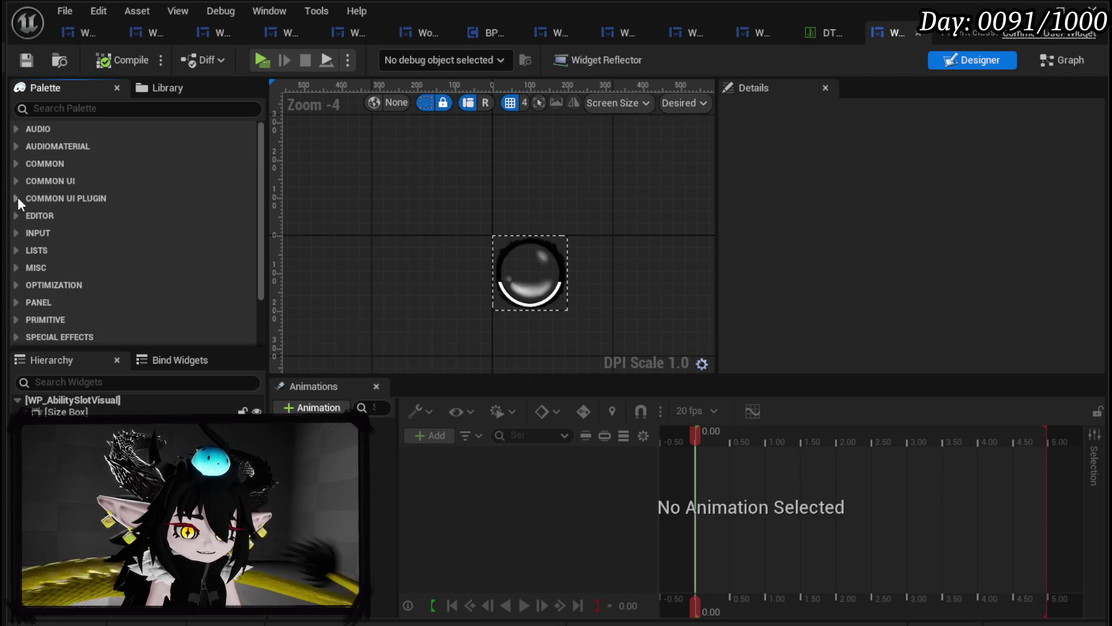
click(16, 214)
click(17, 213)
click(14, 233)
click(13, 233)
click(17, 128)
click(16, 129)
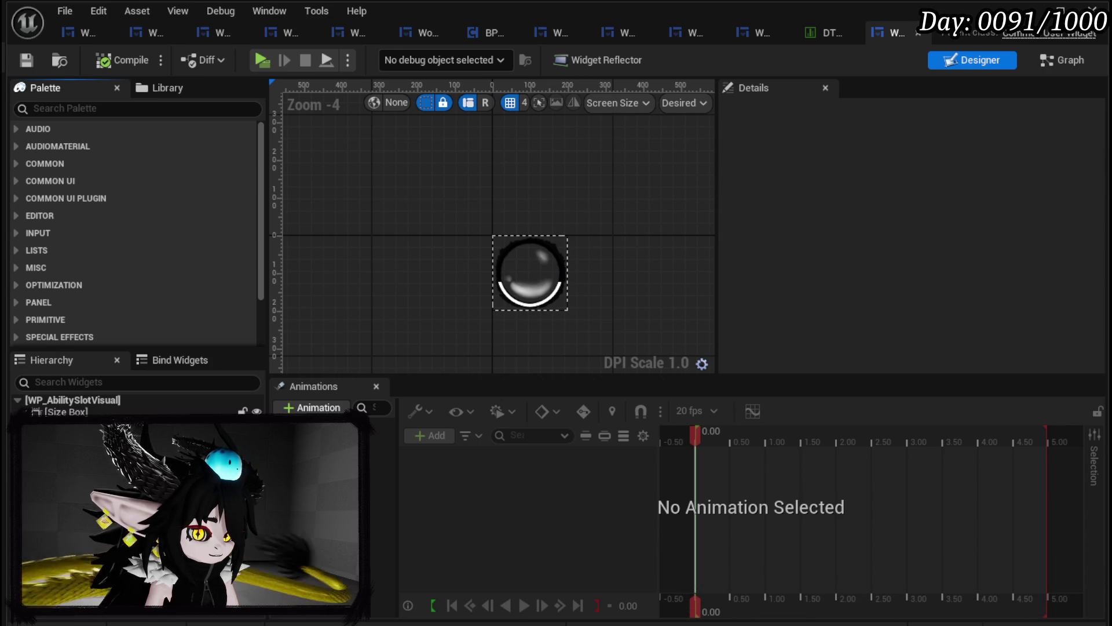
key(alt+Tab)
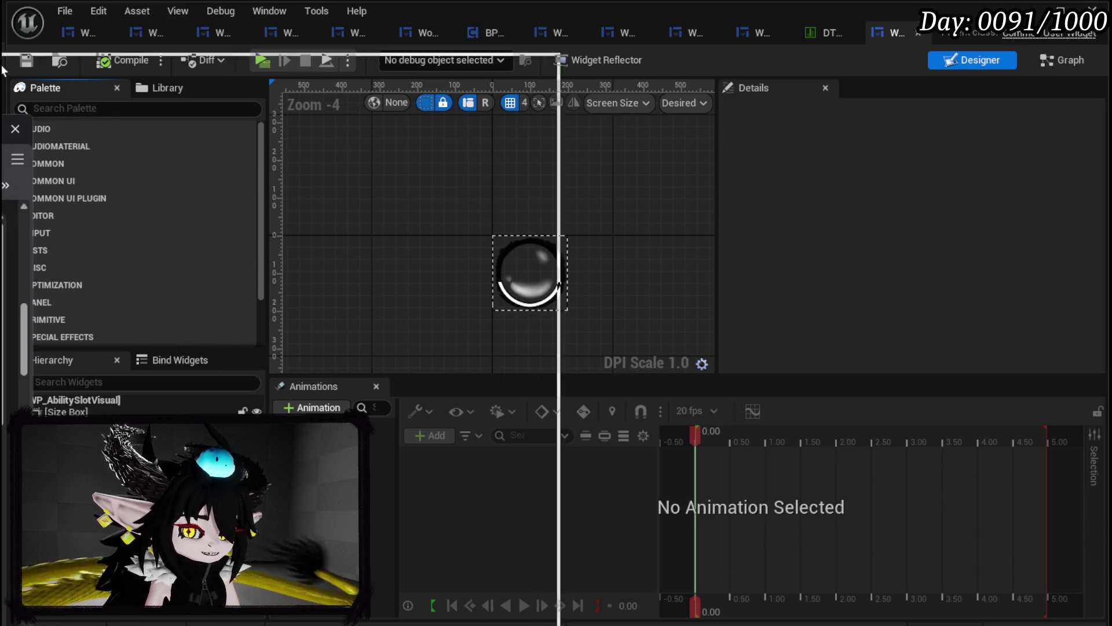
Open the rocket image's dlcompare source page in a new tab, then go back to the Kerbal results
right_click(475, 241)
click(510, 249)
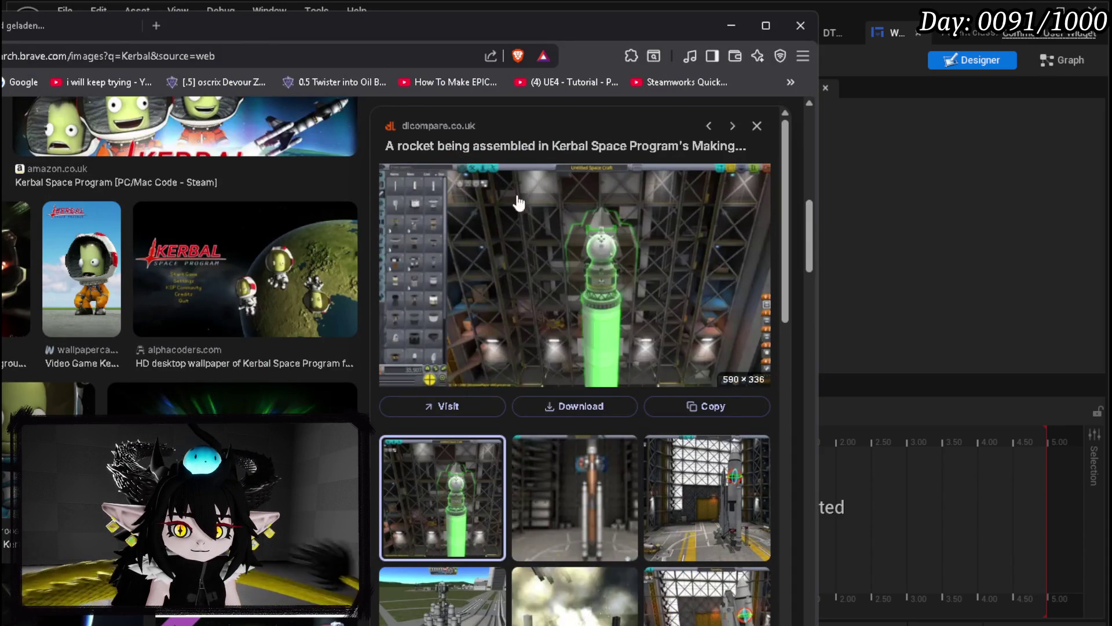
click(14, 23)
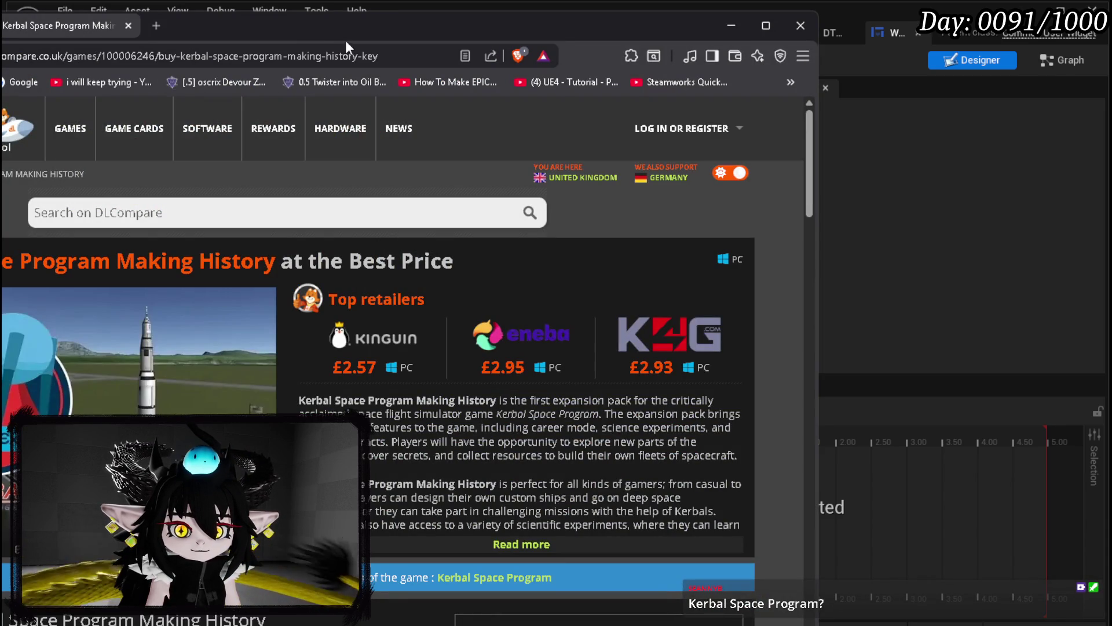
drag(350, 23, 281, 40)
click(74, 29)
Open the Kerbal rocket-assembly image in its own tab, view it, then return to Unreal
right_click(732, 259)
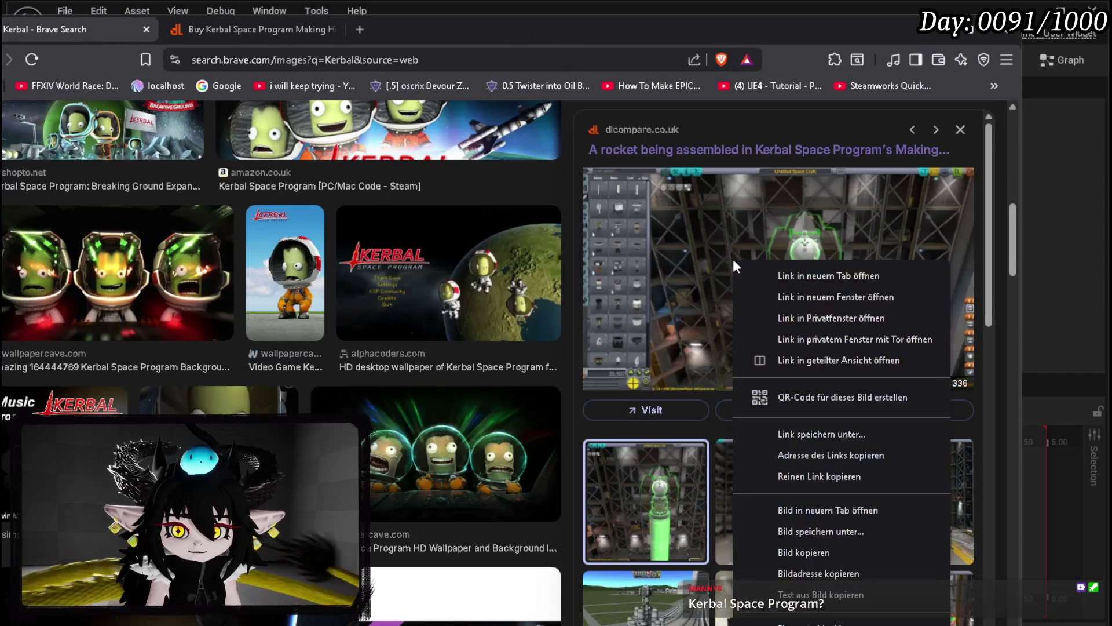
click(818, 512)
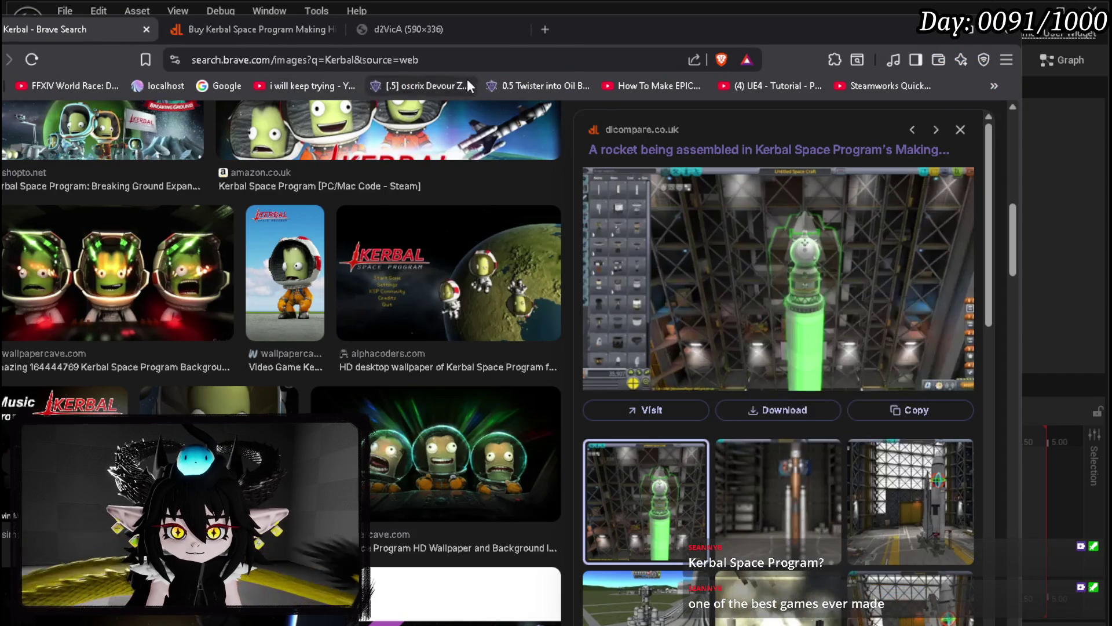
click(433, 31)
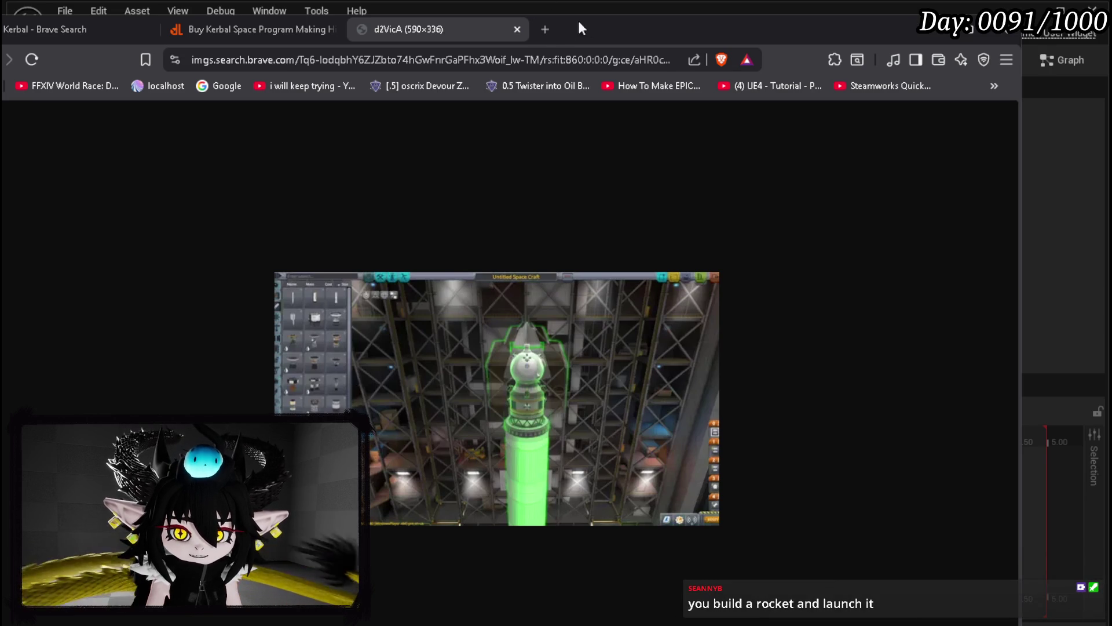
drag(593, 46, 614, 33)
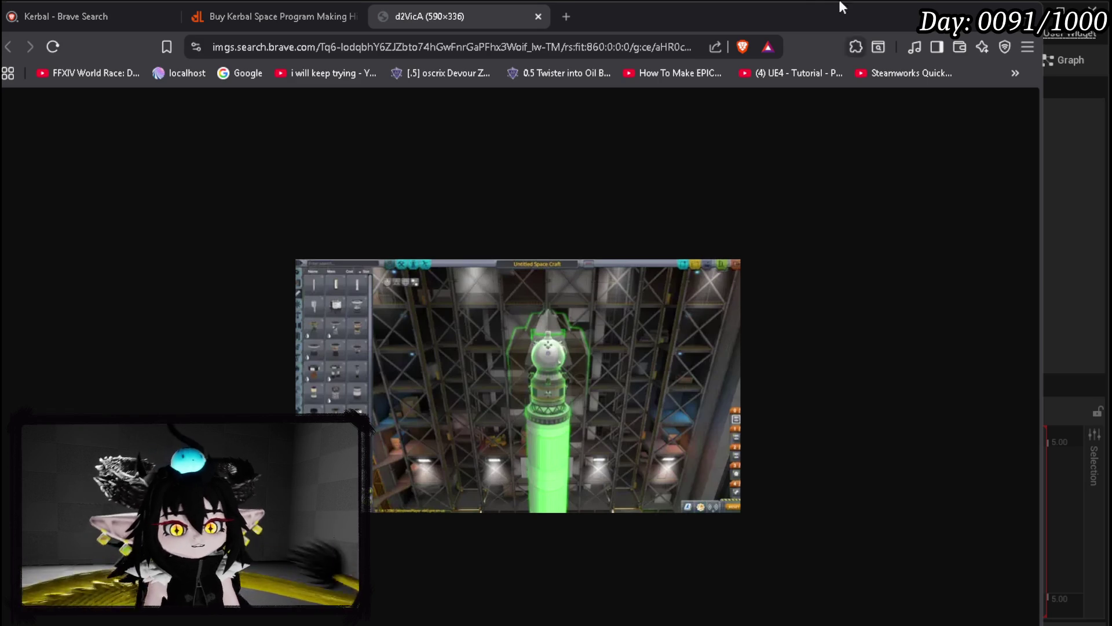
key(alt+Tab)
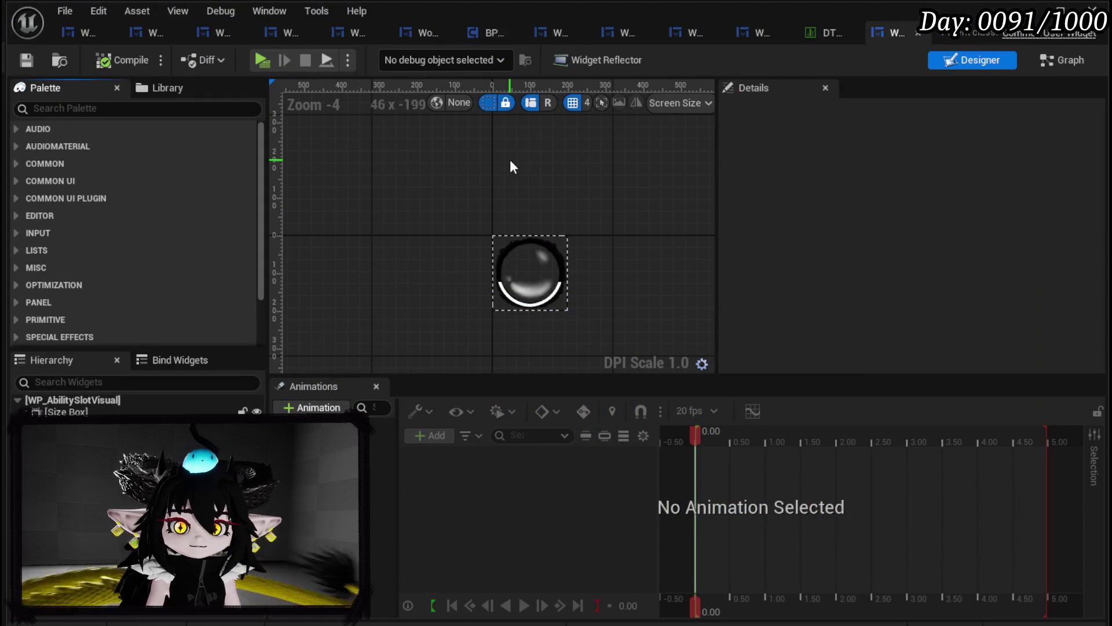
Close the current widget tab and switch through the tabs to the WP_SkillTree_Ability designer
click(919, 33)
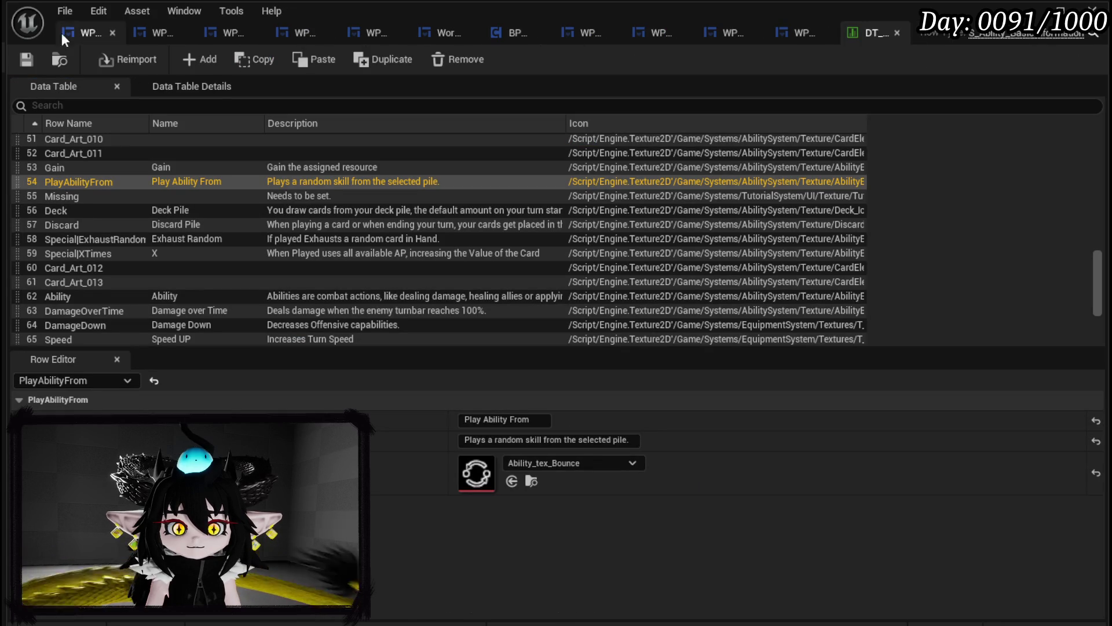
click(97, 31)
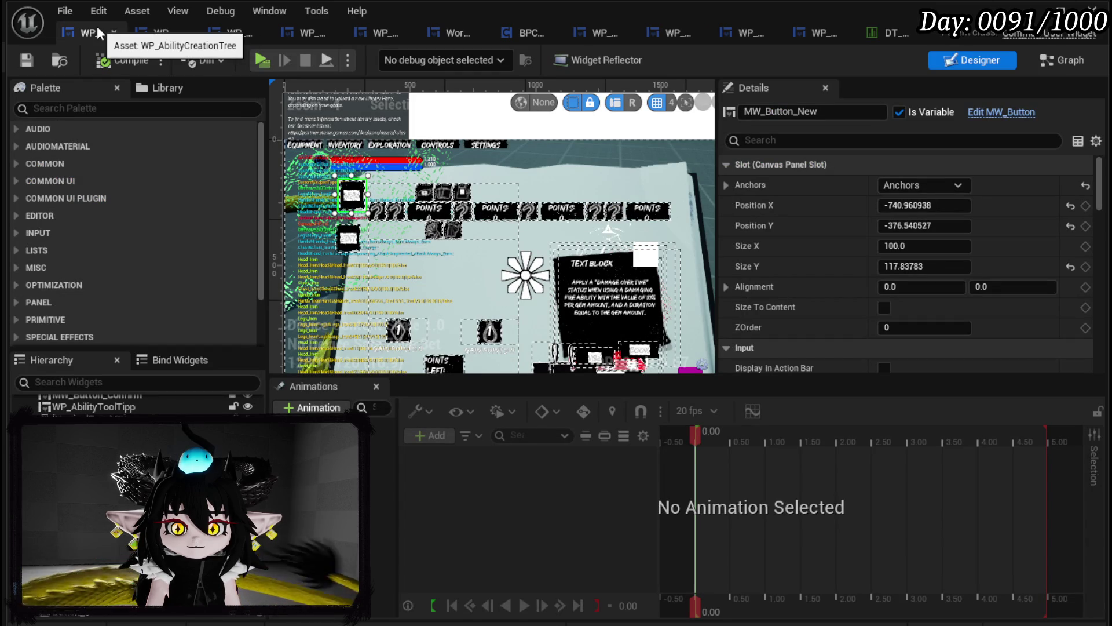
click(157, 32)
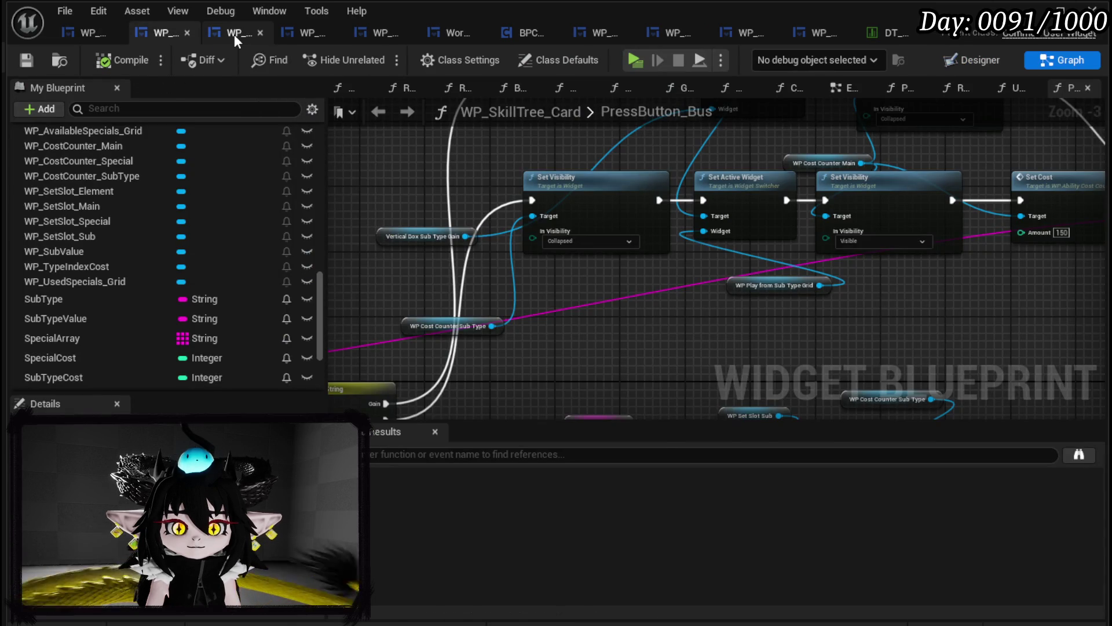
click(235, 34)
Zoom and pan the WP_SkillTree_Ability canvas, then switch to Krita's Card_Icons sketch
scroll(356, 118, down, 2)
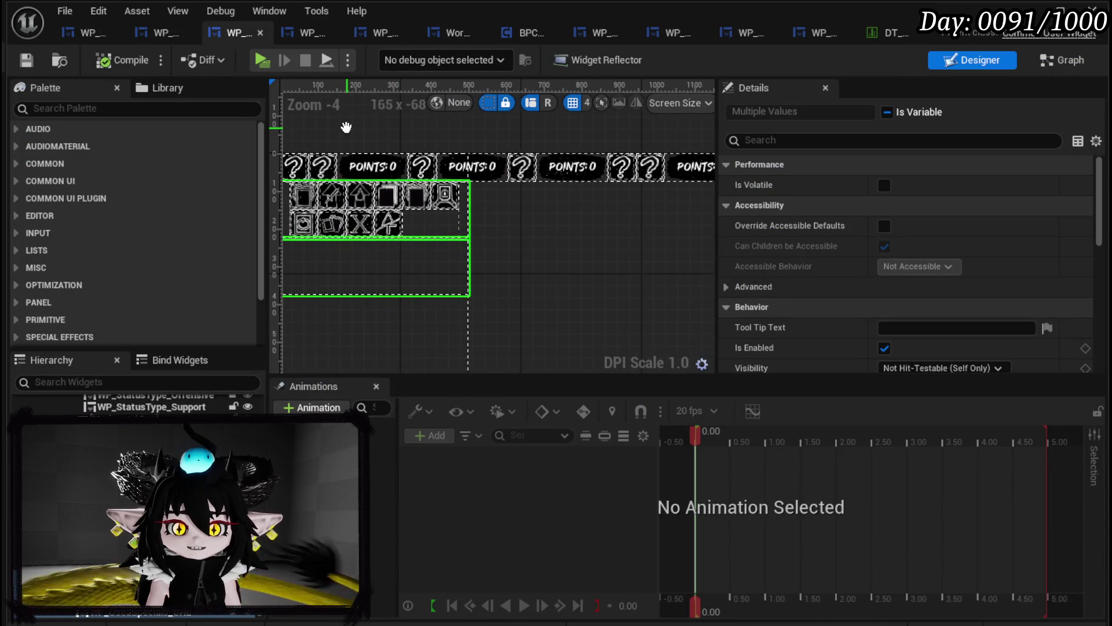
scroll(348, 125, up, 2)
scroll(348, 125, down, 1)
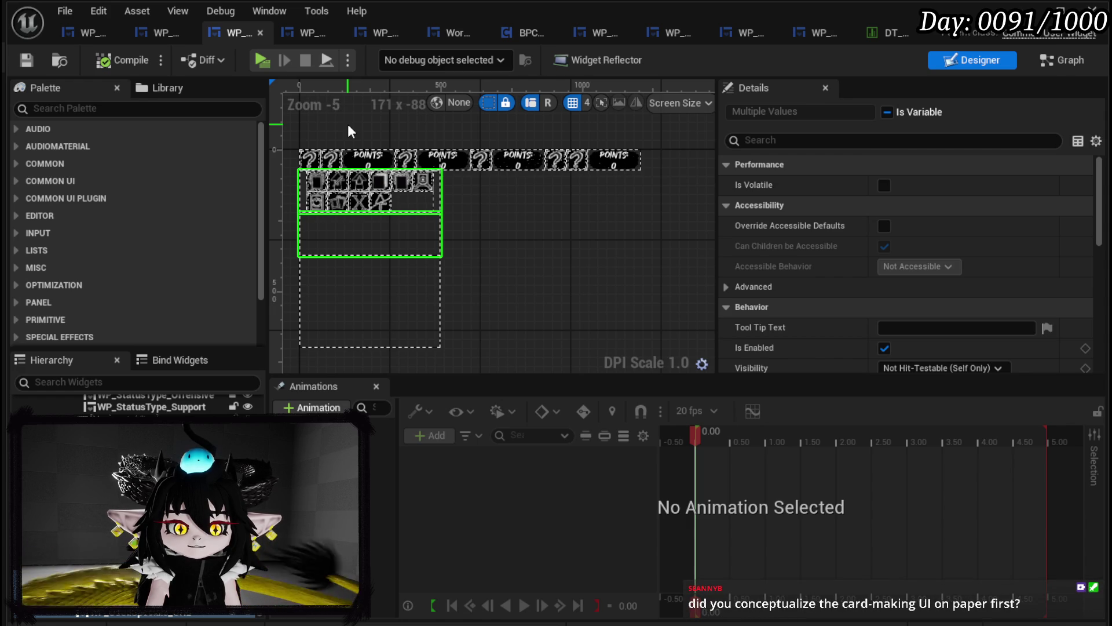
drag(346, 133, 371, 134)
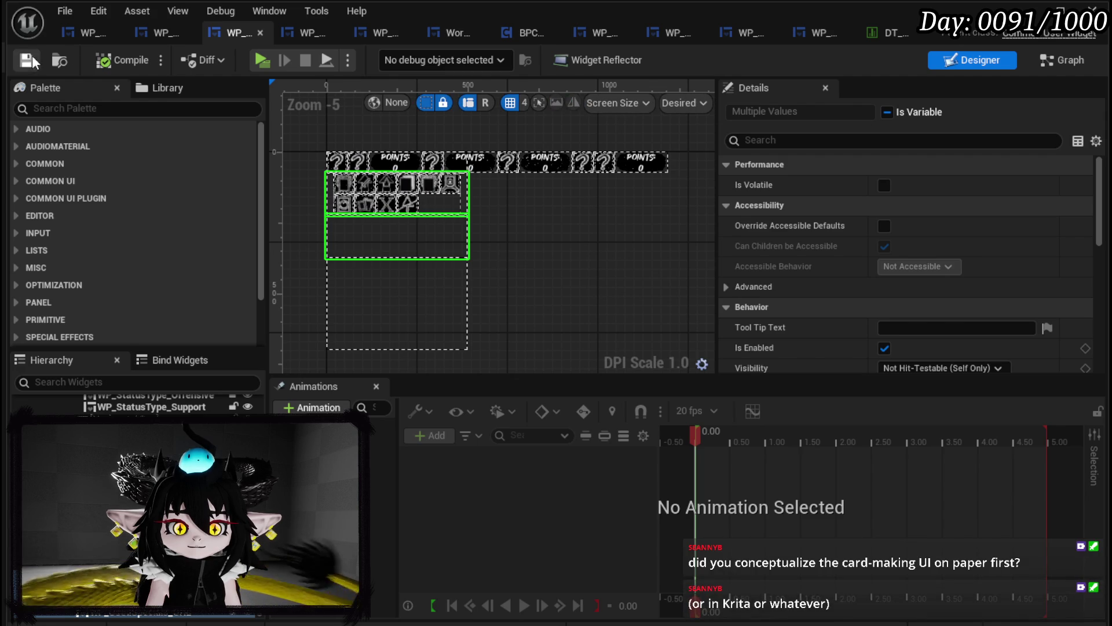
key(alt+Tab)
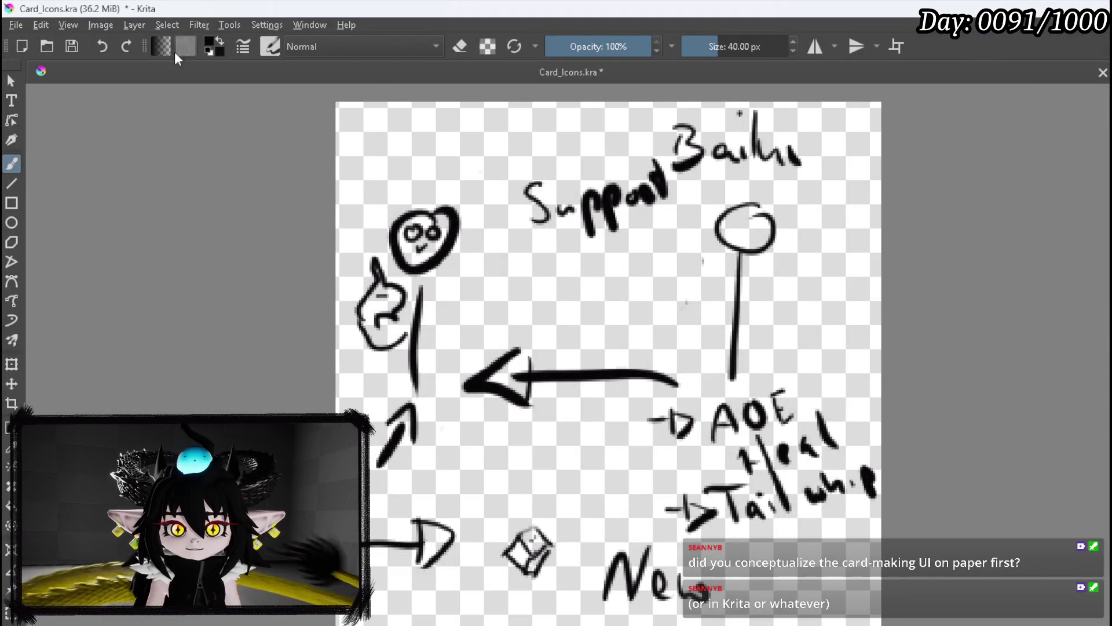
Open CookingHUD_Concept.kra from Open Recent as a second document beside Card_Icons.kra
click(16, 25)
mouse_move(56, 82)
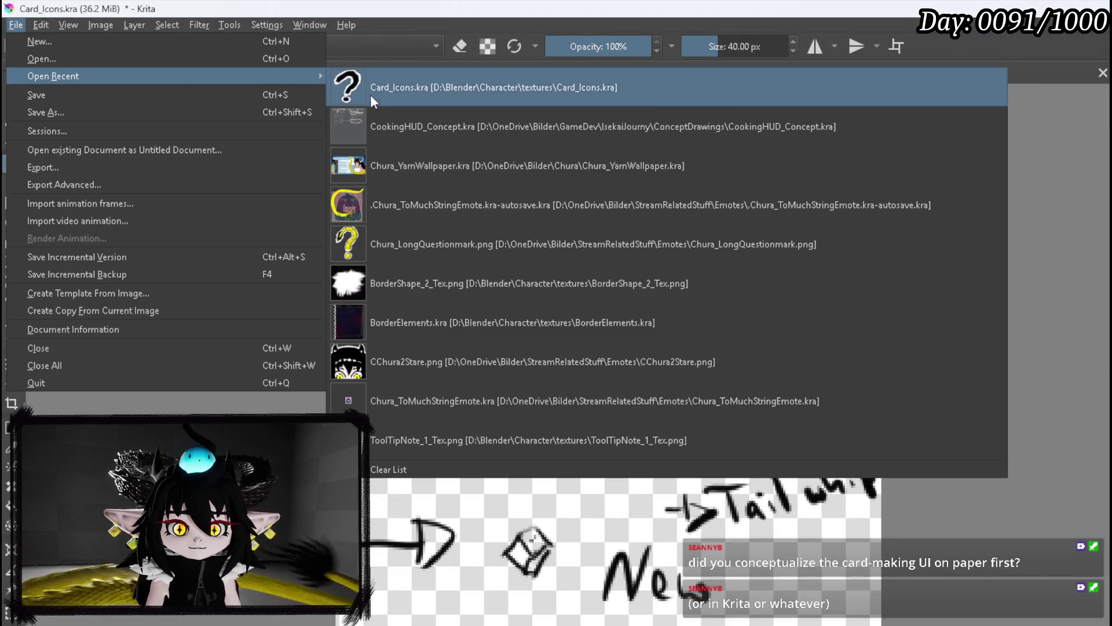
click(389, 116)
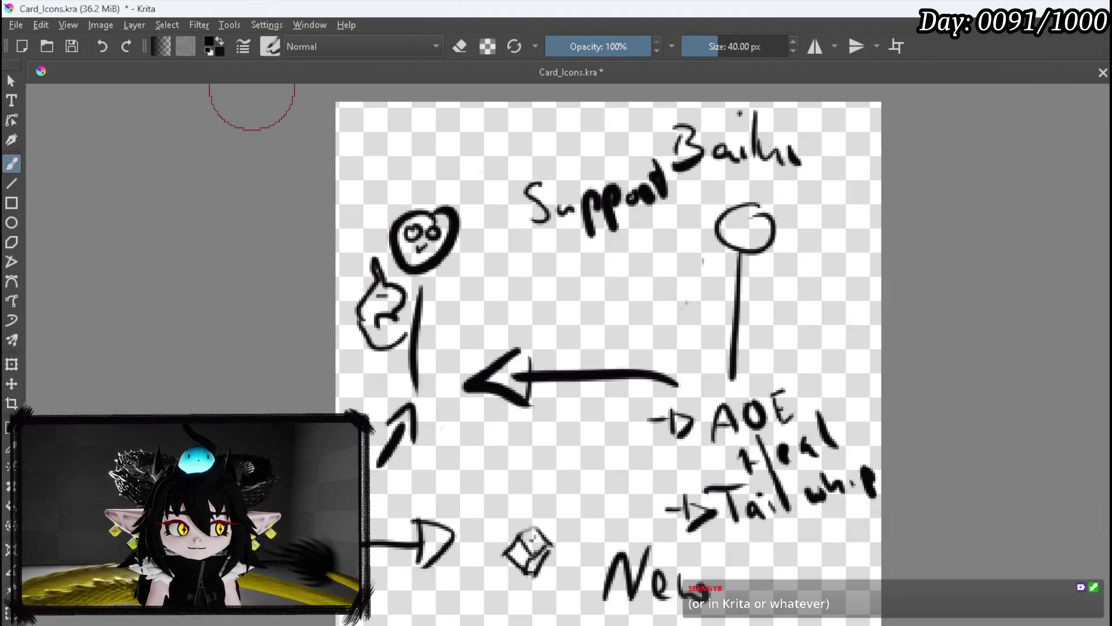
key(Delete)
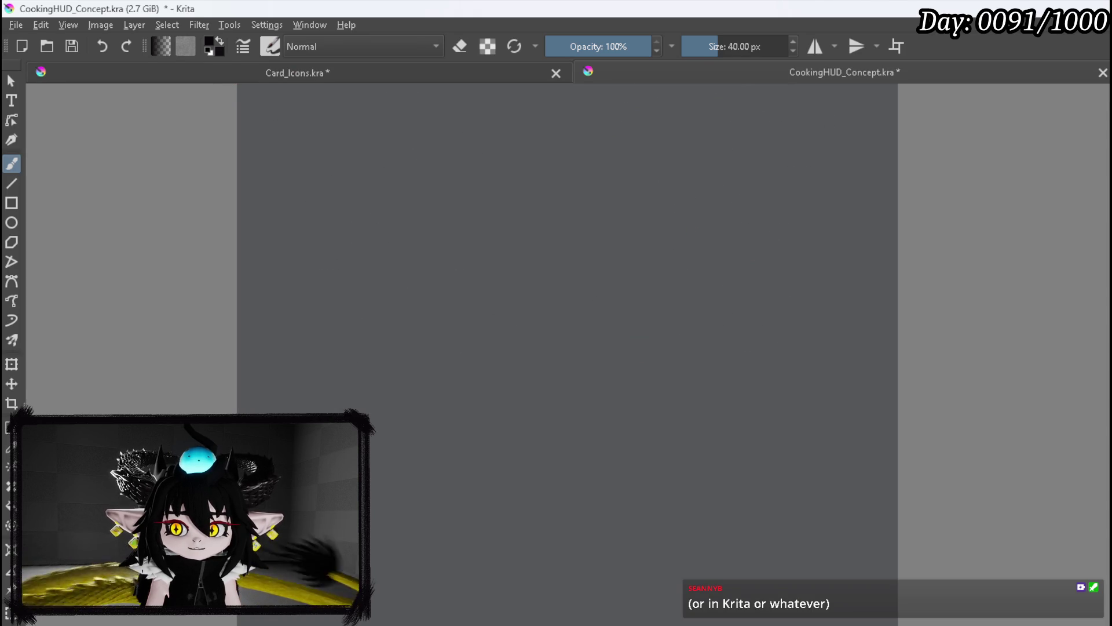
Undo the accidental clear, pan and zoom around the CookingHUD skill-tree mockup, then return to Unreal
key(ctrl+z)
scroll(358, 272, up, 3)
drag(357, 273, 456, 329)
scroll(456, 328, down, 1)
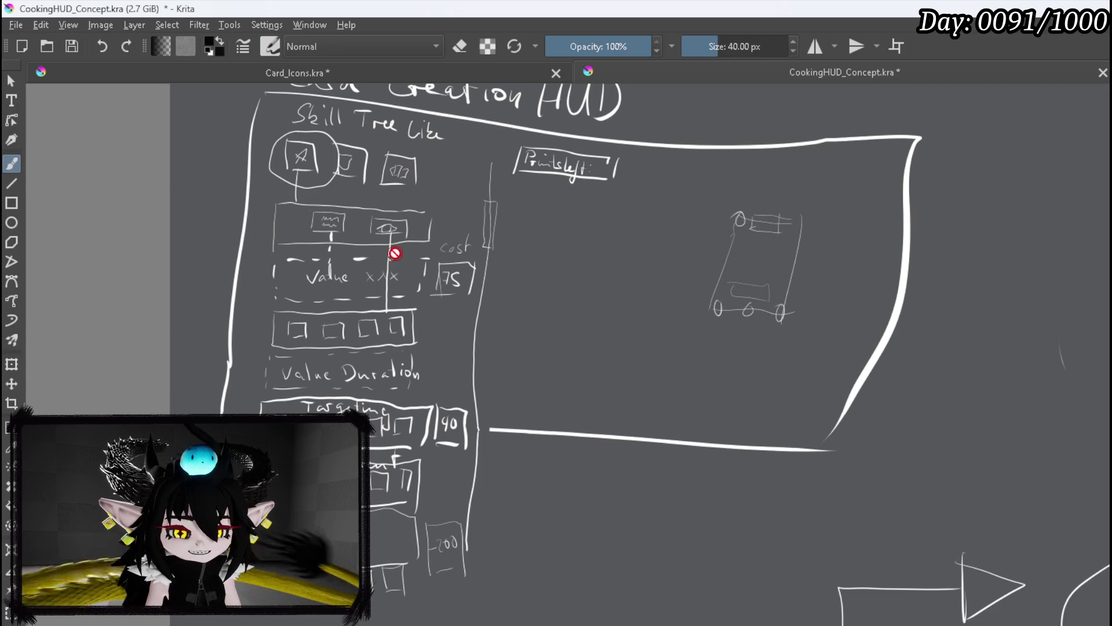
click(69, 46)
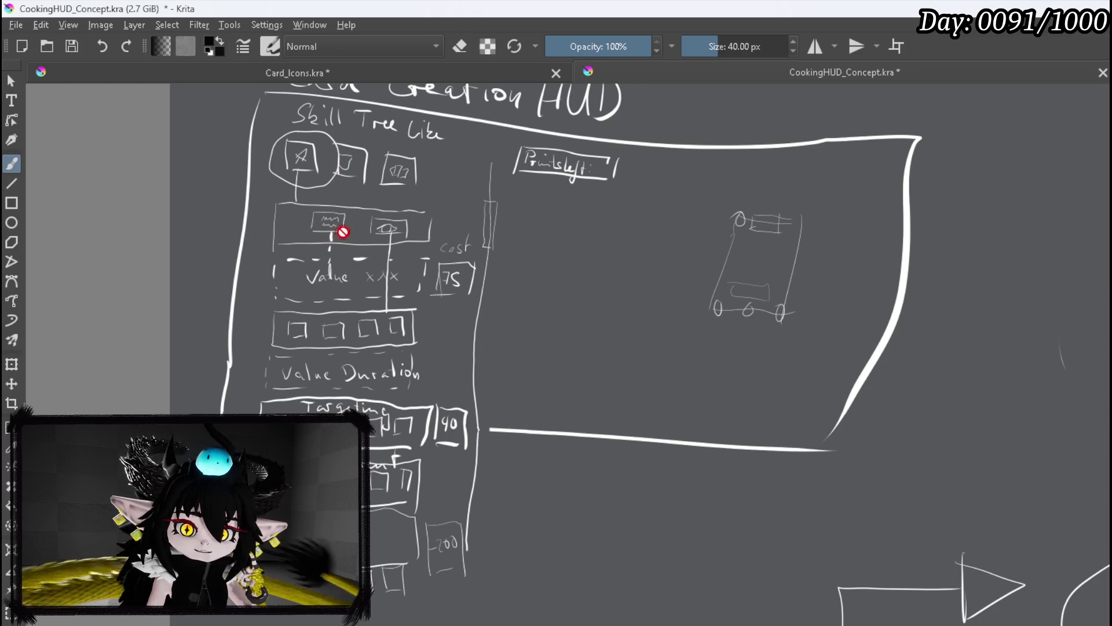
scroll(367, 211, down, 3)
scroll(332, 296, up, 5)
scroll(340, 259, down, 1)
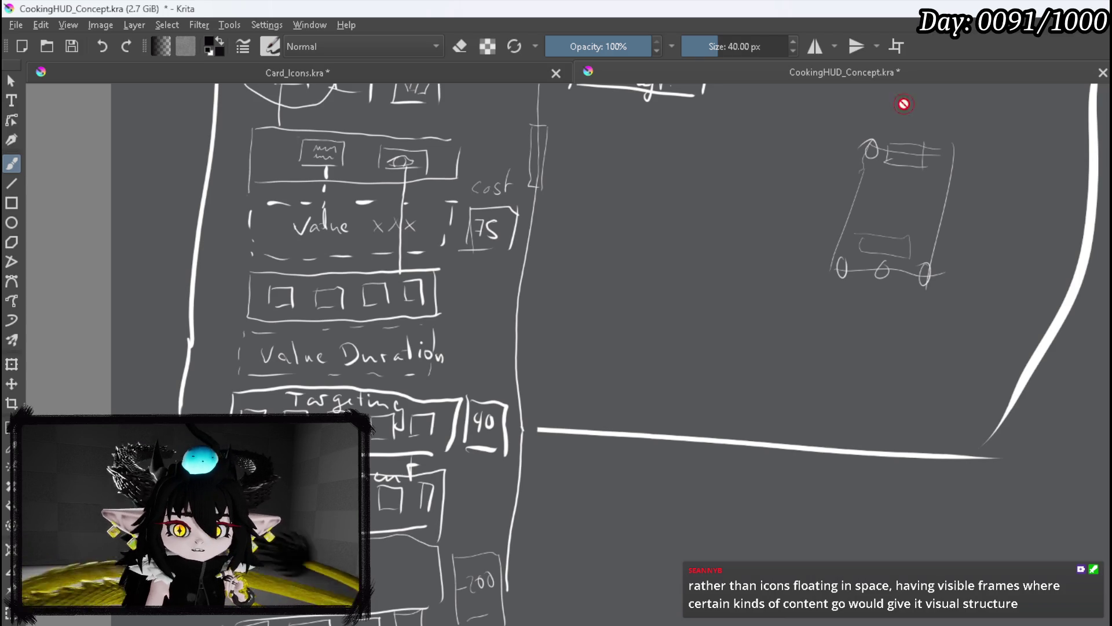
key(alt+Tab)
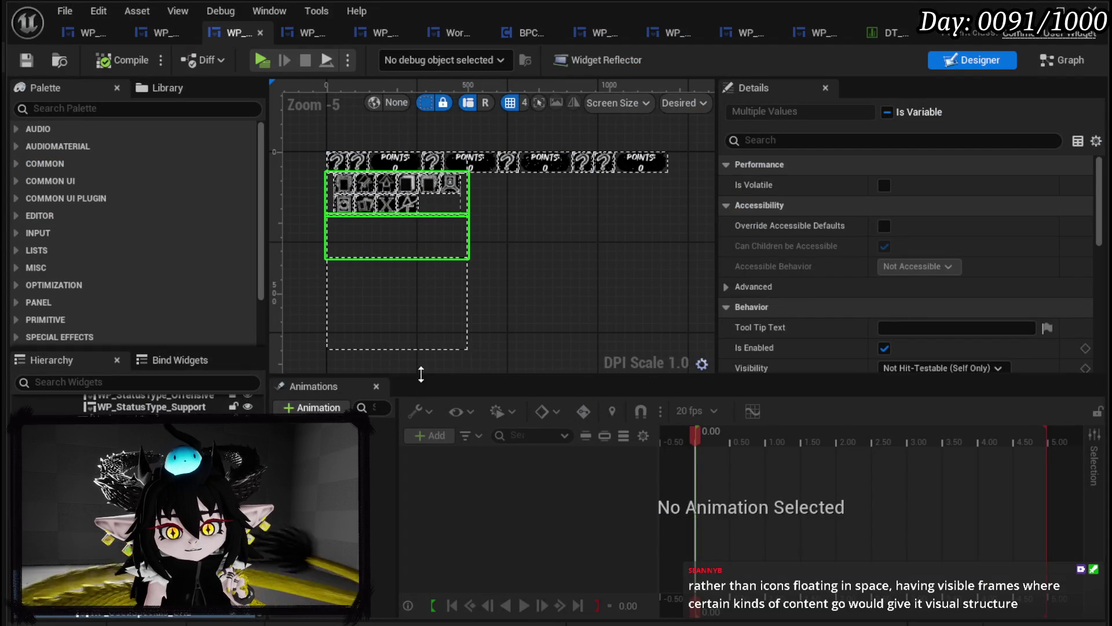
Raise VerticalBox_0's bottom edge to Offset Bottom 8, then select SizeBox_0 in the Hierarchy
click(463, 333)
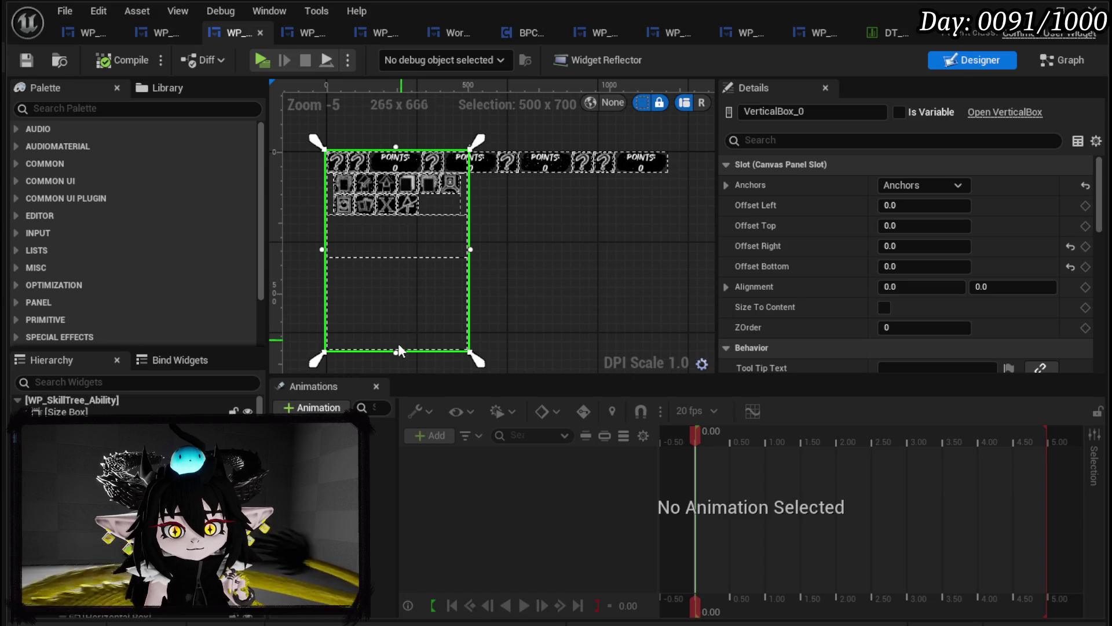
mouse_move(397, 353)
mouse_down()
mouse_move(400, 275)
mouse_move(386, 349)
mouse_up()
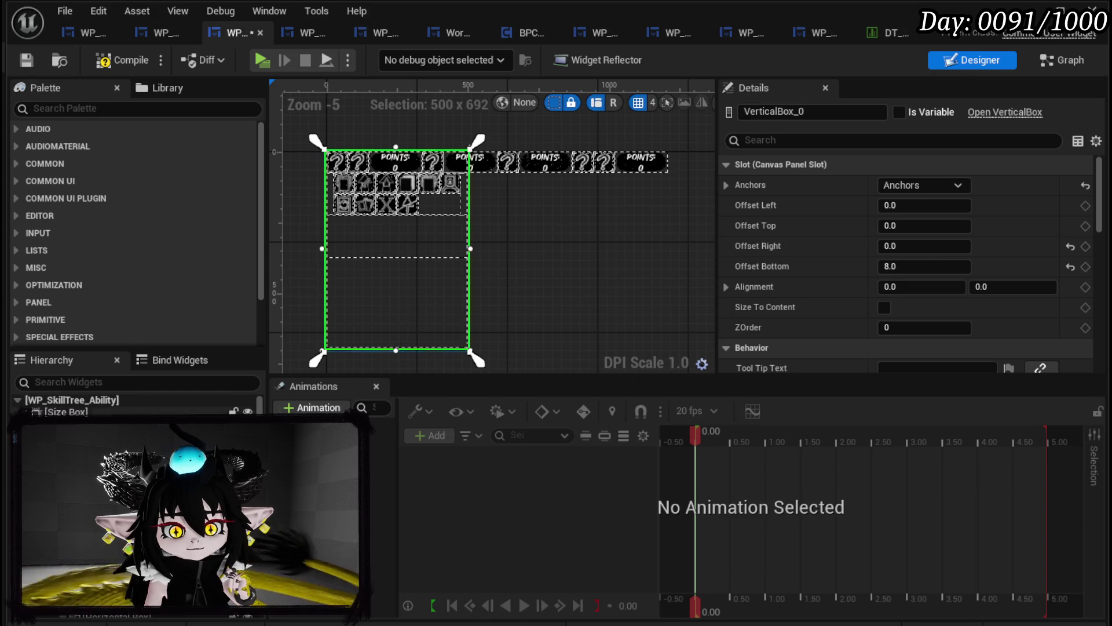
click(87, 411)
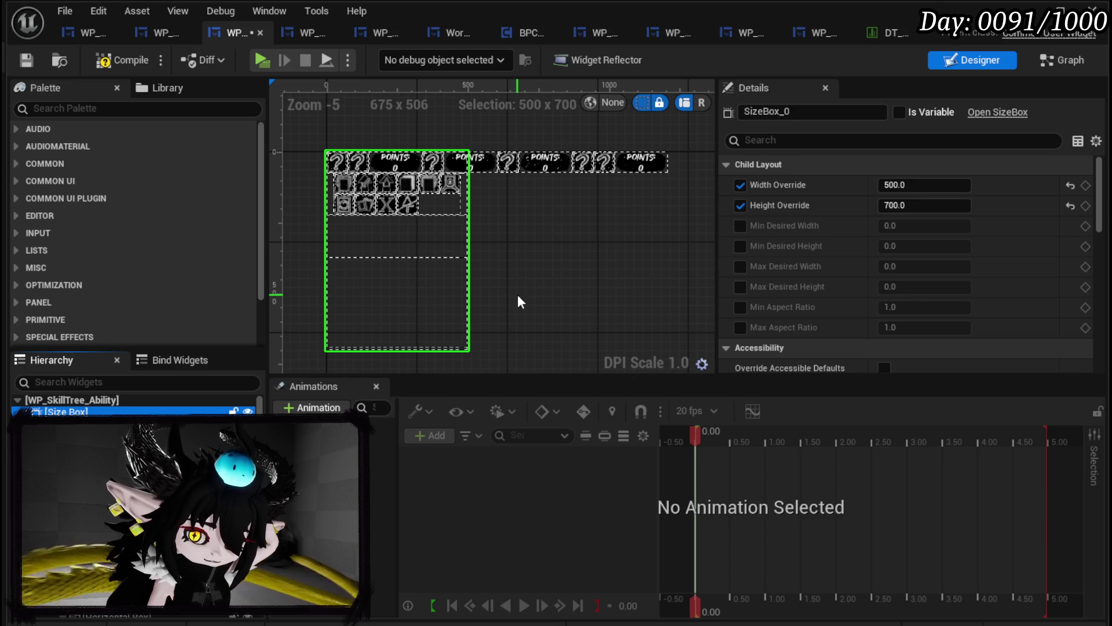
Compile and save WP_SkillTree_Ability, glance at its Graph, and return to the Designer
click(122, 65)
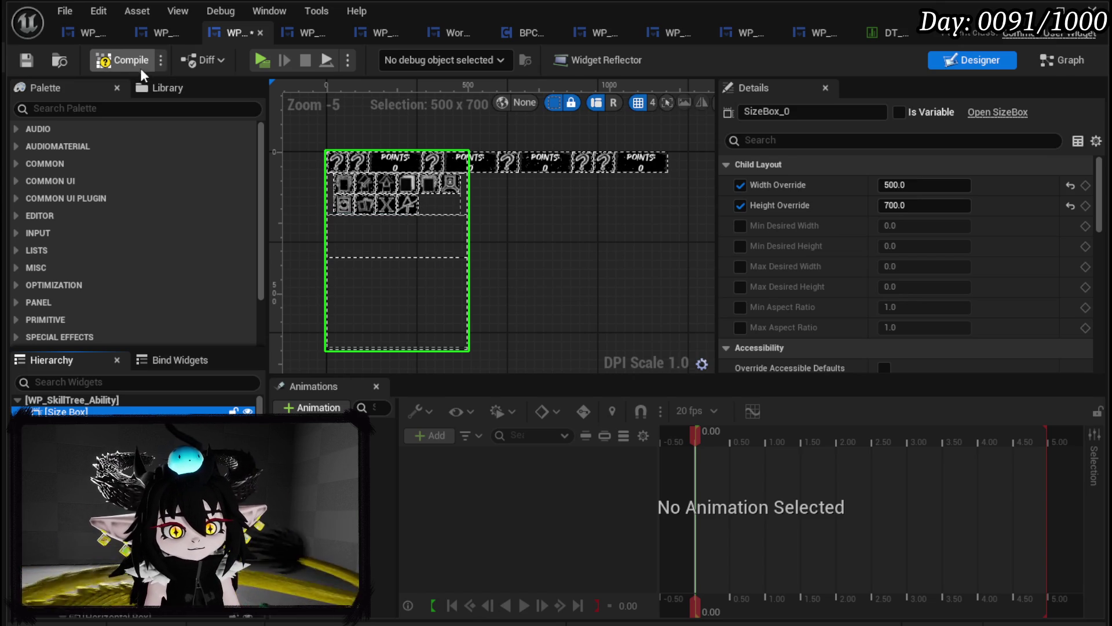
click(33, 63)
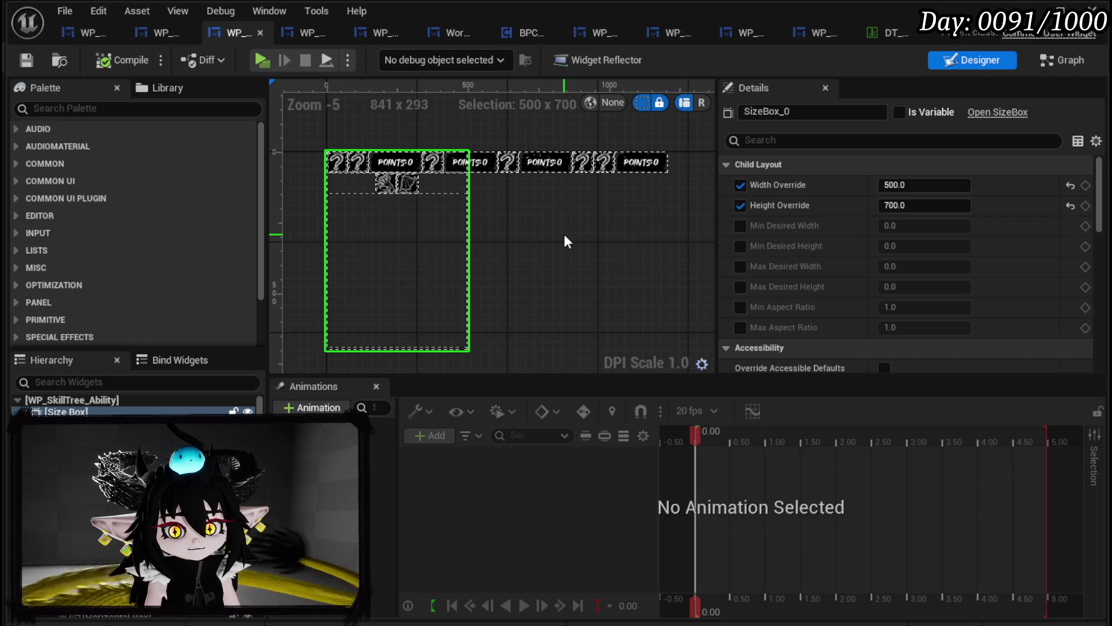
click(1053, 61)
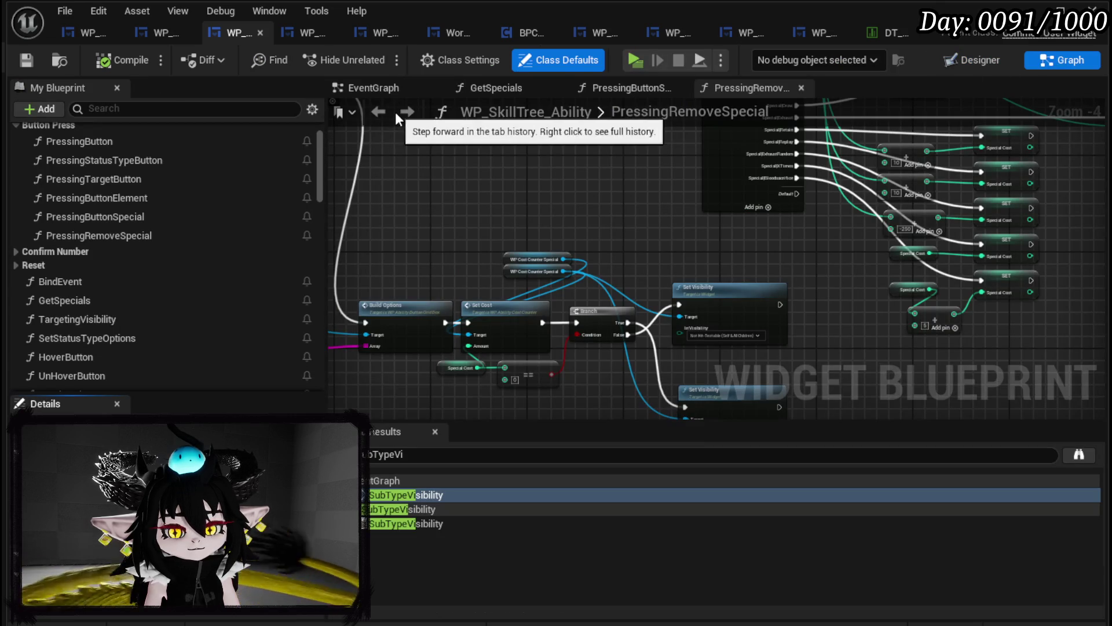
click(941, 67)
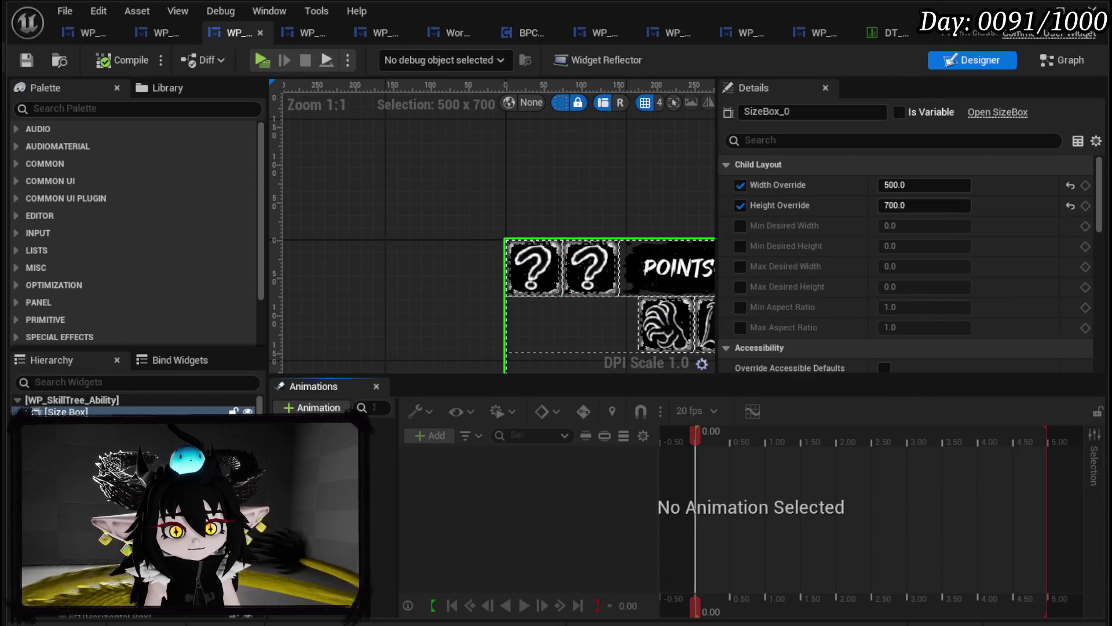
Bring up the WP_AbilityCreationTree designer and select the MW_Button_Edit button
click(149, 32)
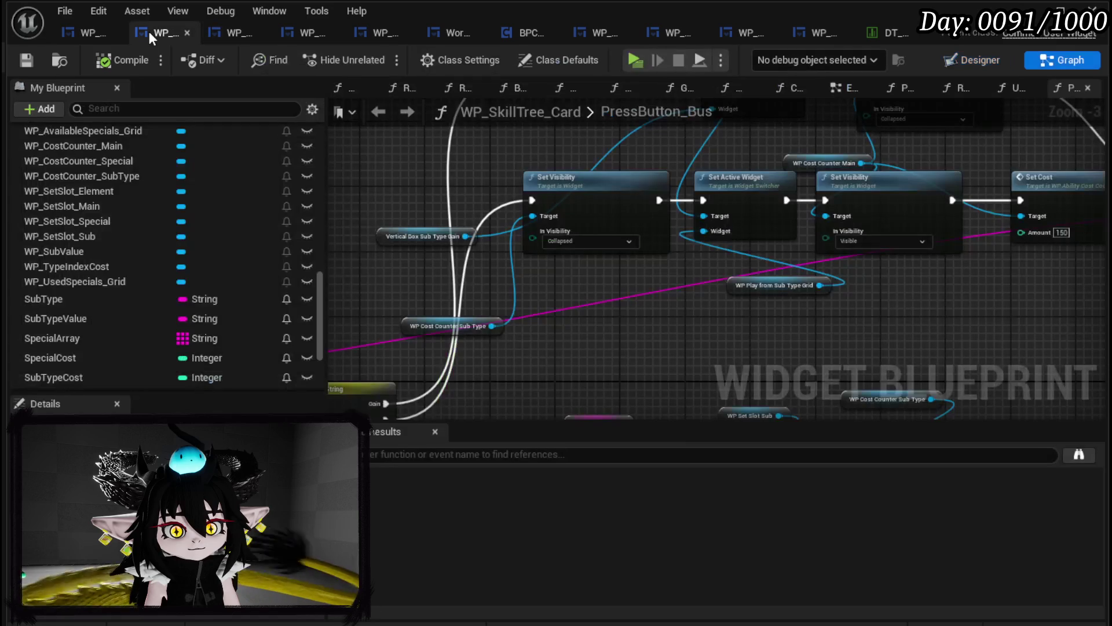
click(71, 34)
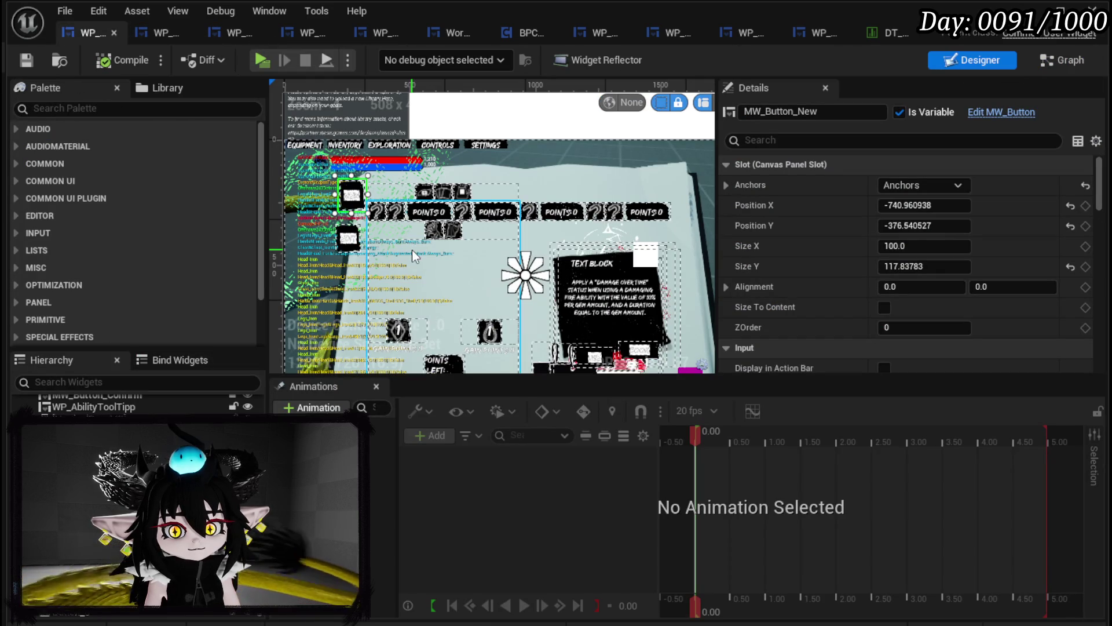
mouse_move(339, 278)
mouse_down()
mouse_move(394, 216)
mouse_move(356, 224)
mouse_up()
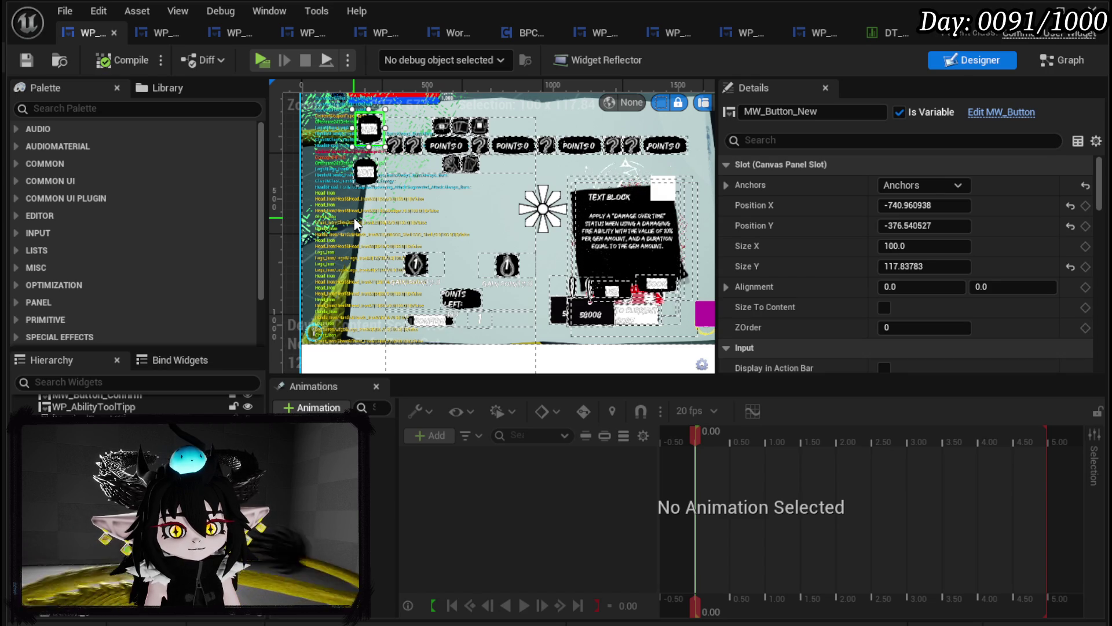
click(373, 177)
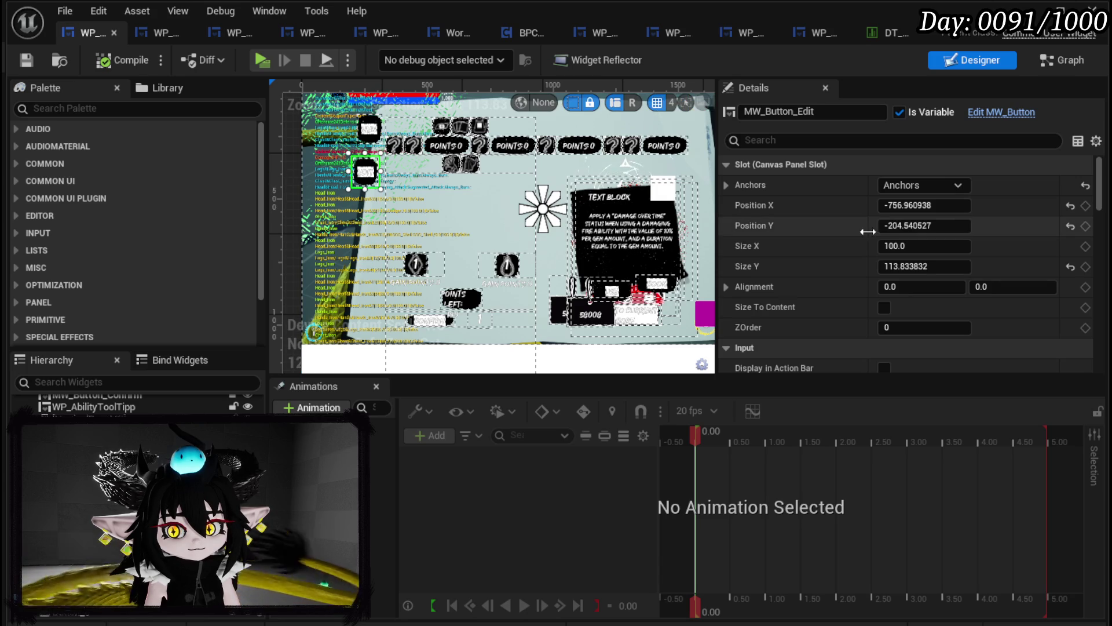
click(913, 186)
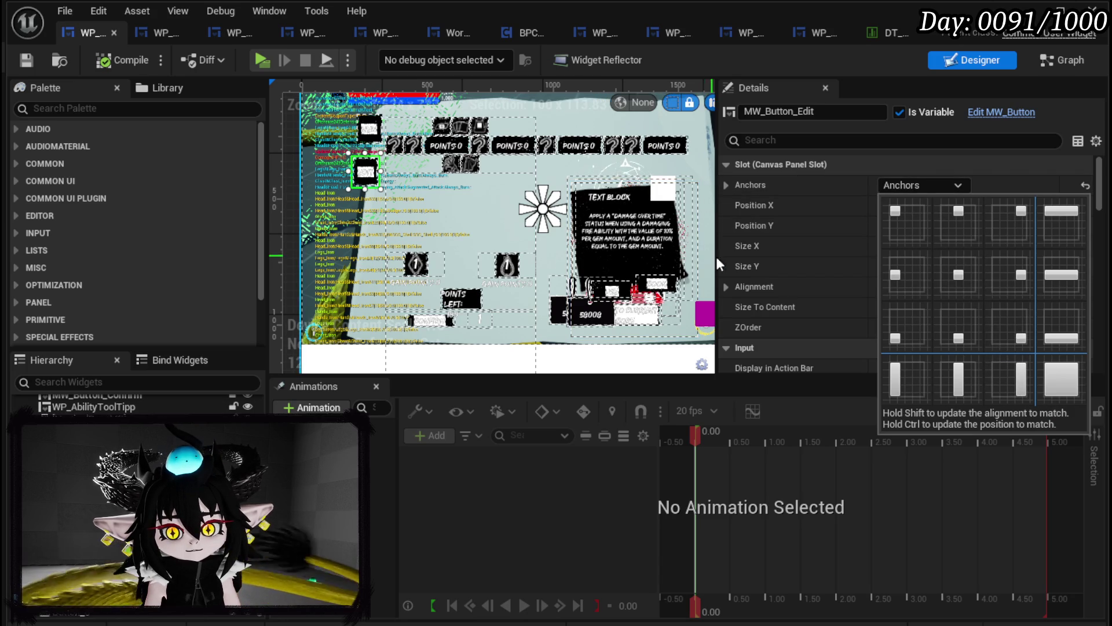
scroll(760, 263, down, 5)
scroll(621, 250, up, 2)
click(934, 217)
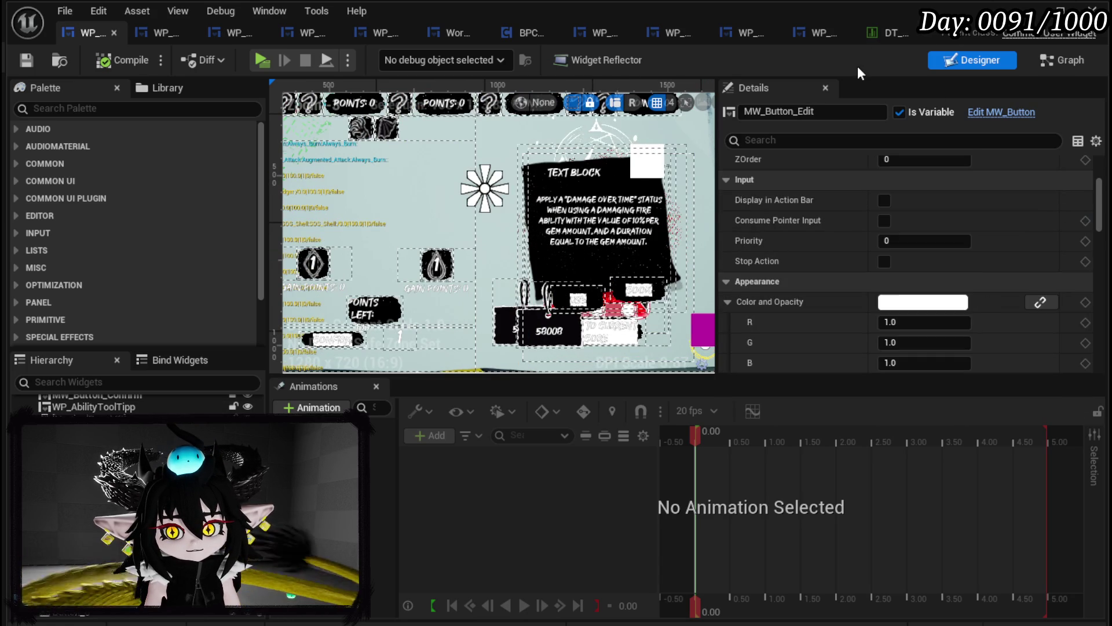
Set MW_Button_Edit's Visibility to Collapsed and compile the widget
scroll(927, 213, up, 3)
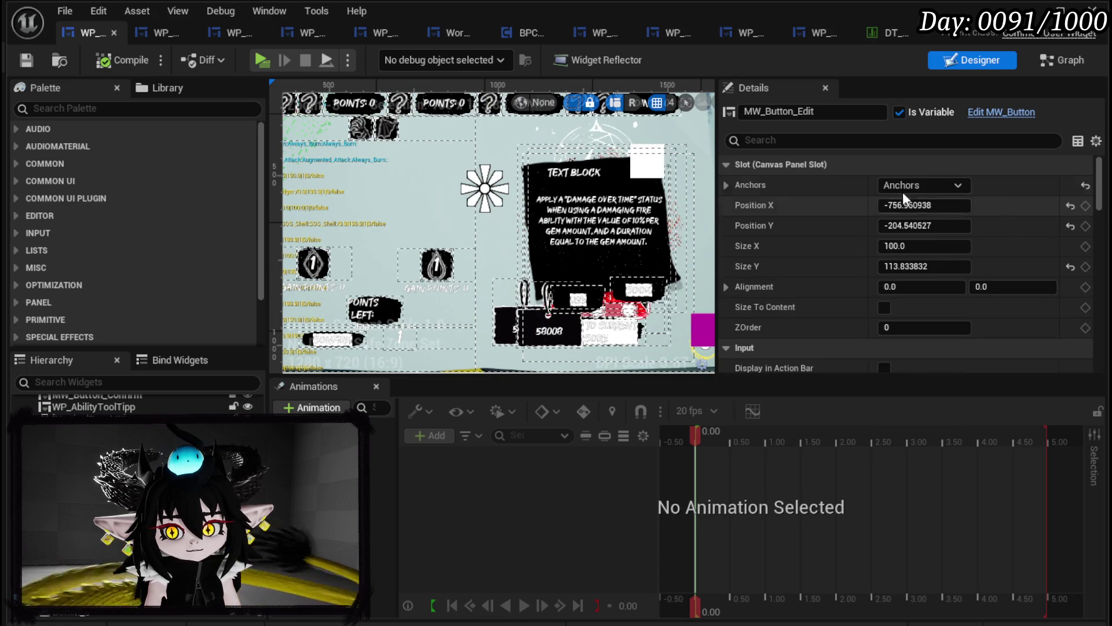
scroll(596, 251, down, 4)
scroll(463, 230, up, 4)
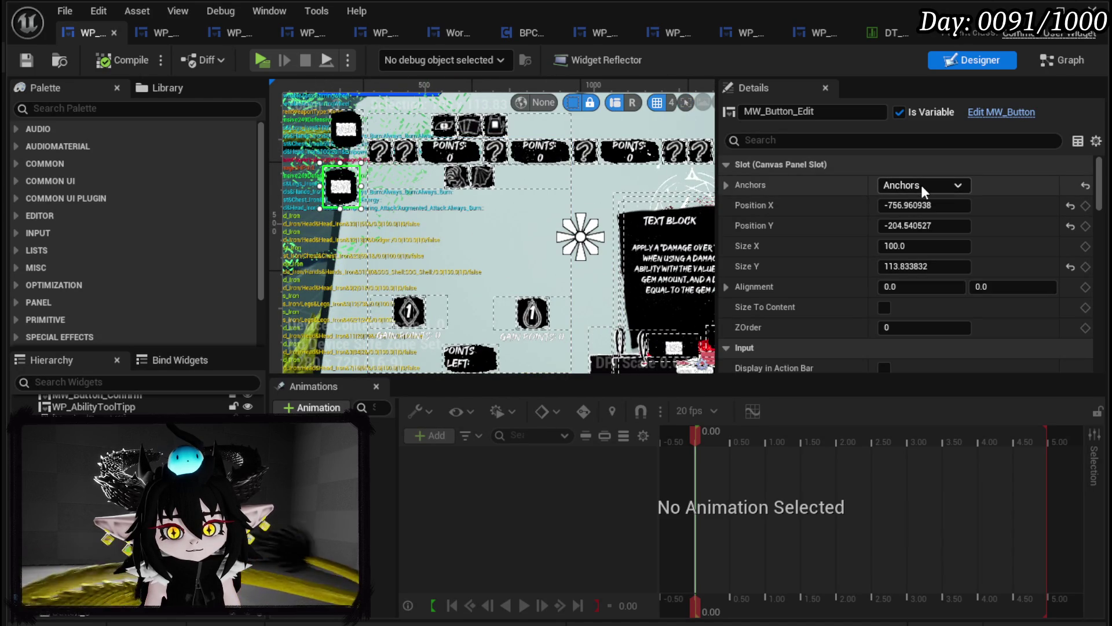
scroll(921, 186, down, 10)
scroll(921, 186, down, 3)
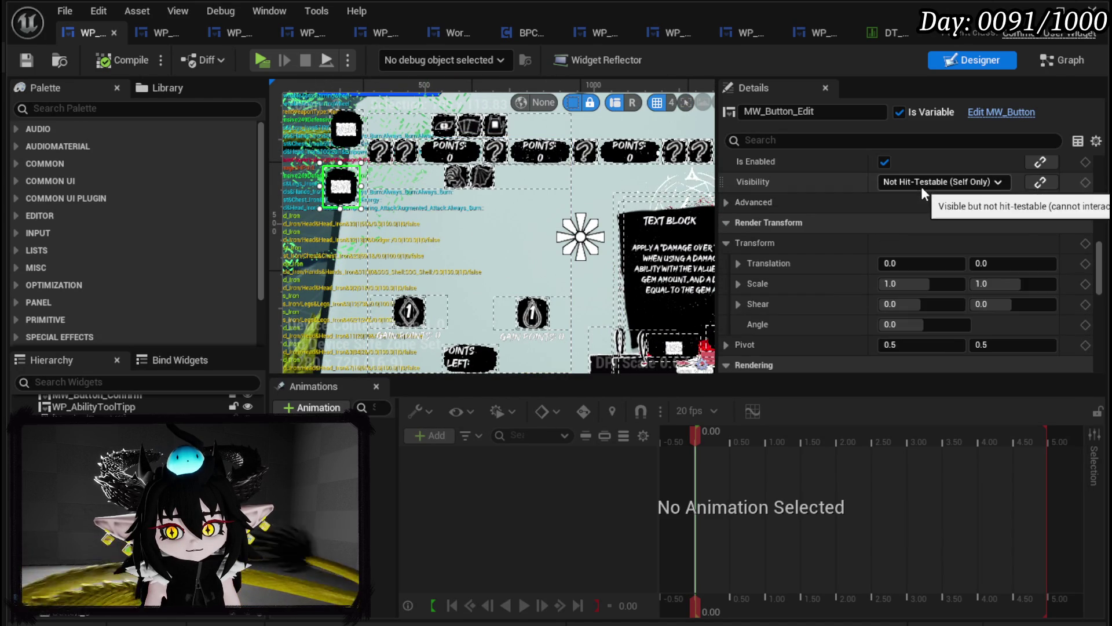
click(927, 180)
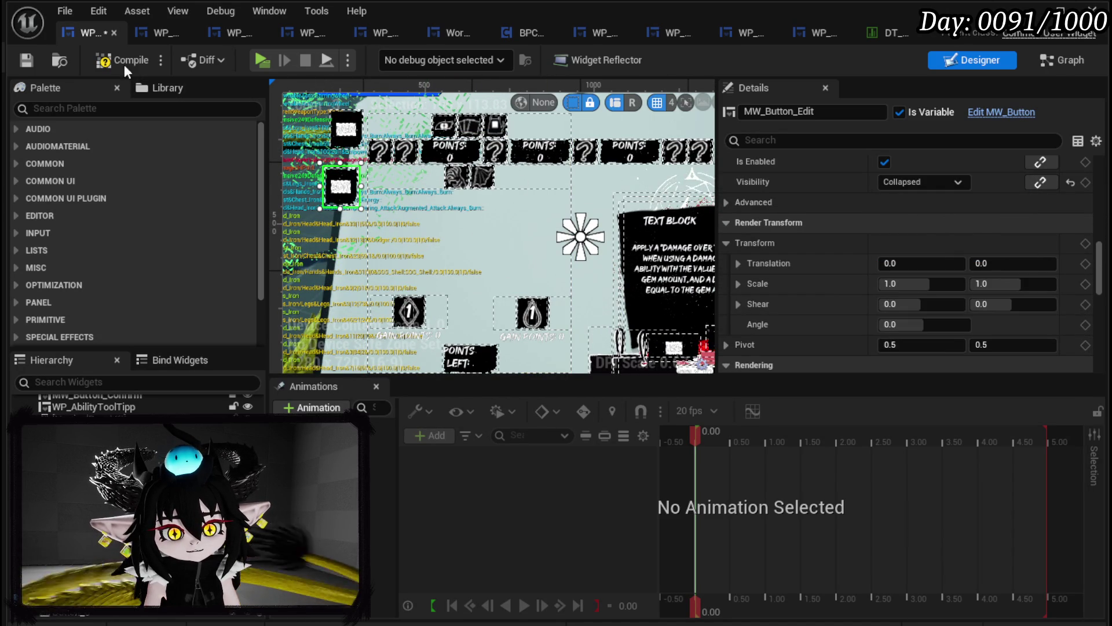
click(23, 59)
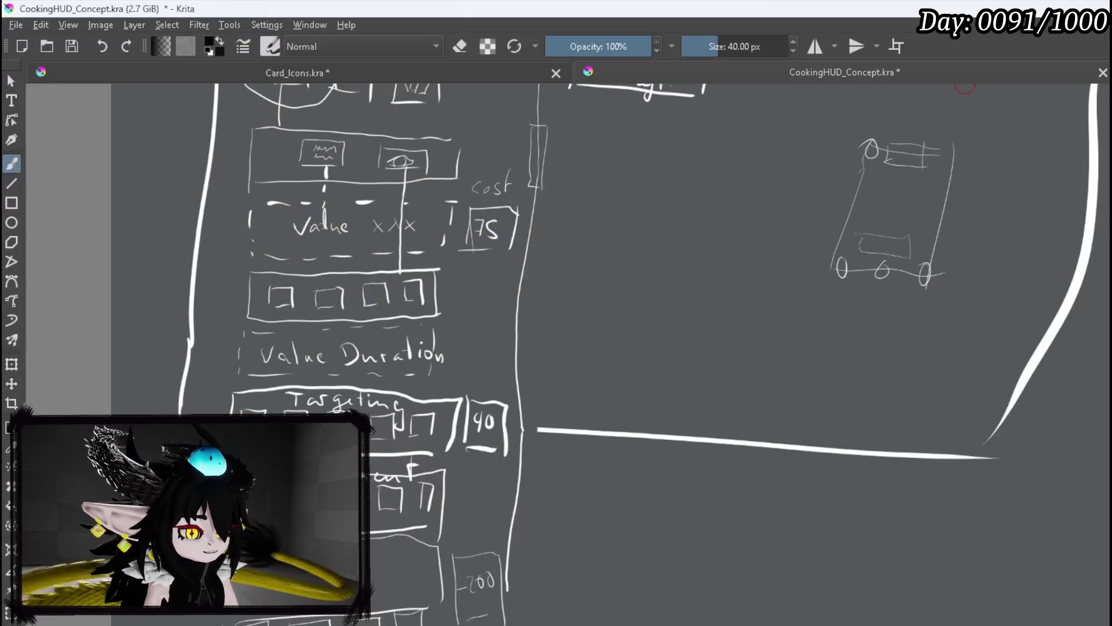
scroll(541, 194, down, 6)
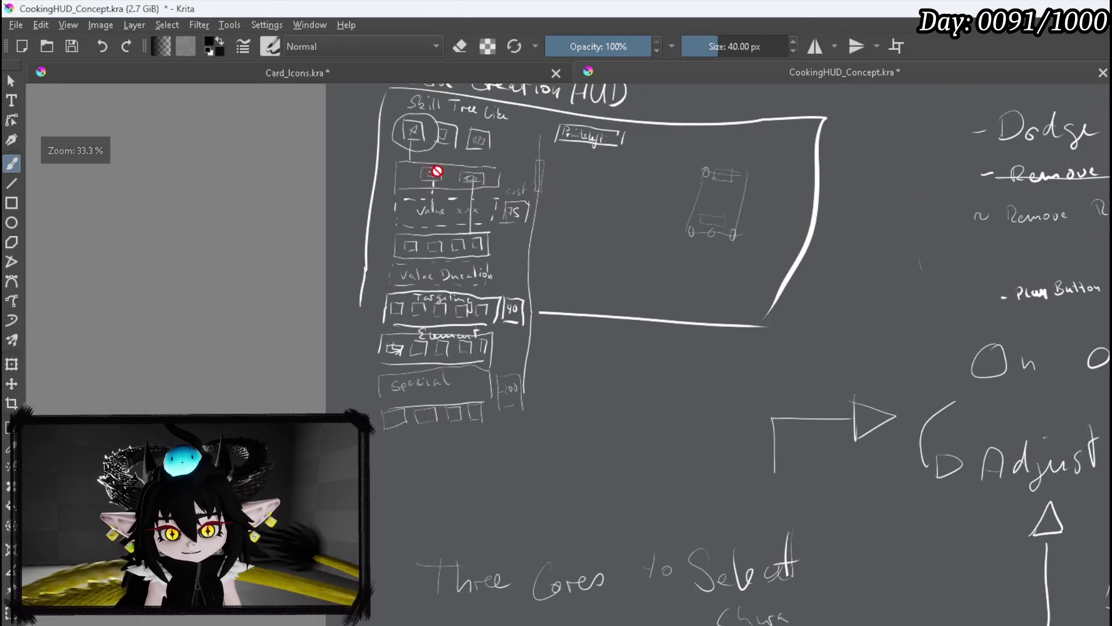
scroll(131, 153, up, 3)
click(10, 25)
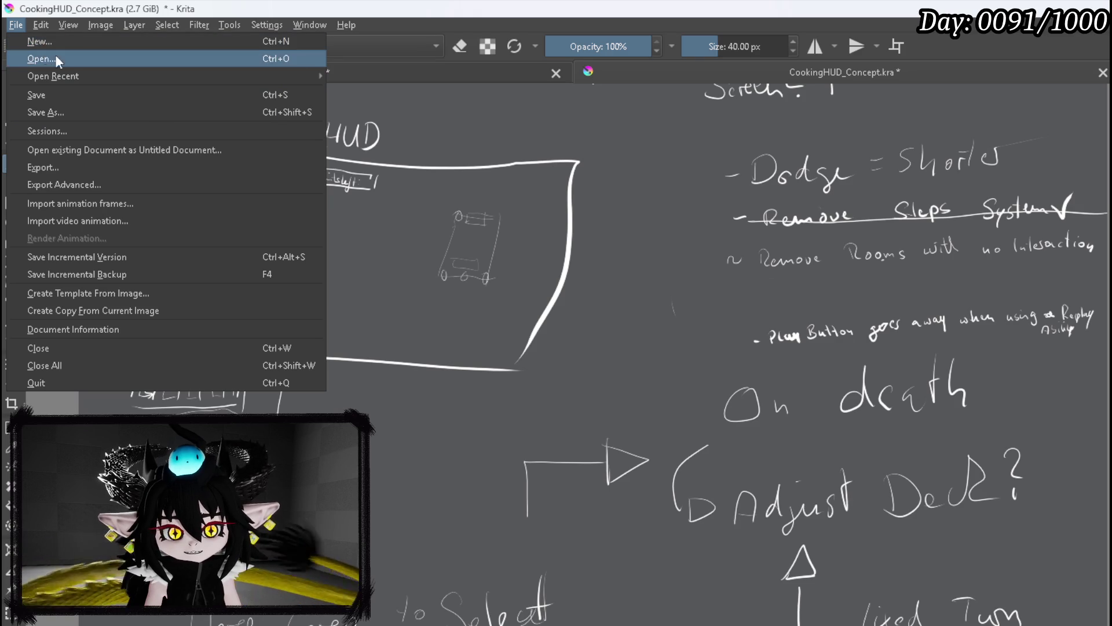
mouse_move(100, 25)
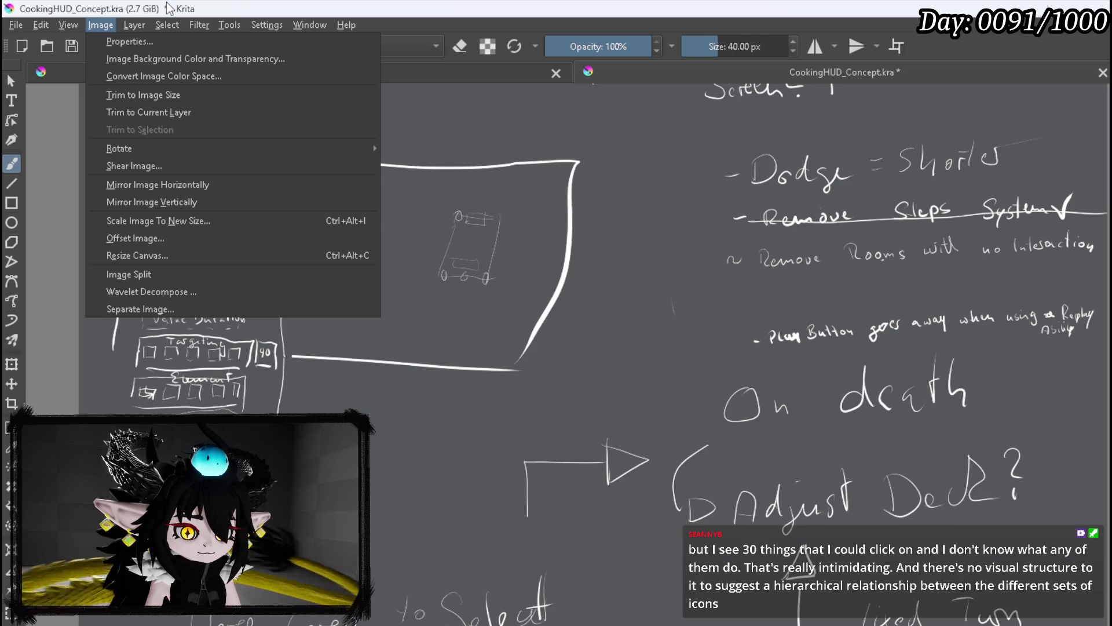
key(Escape)
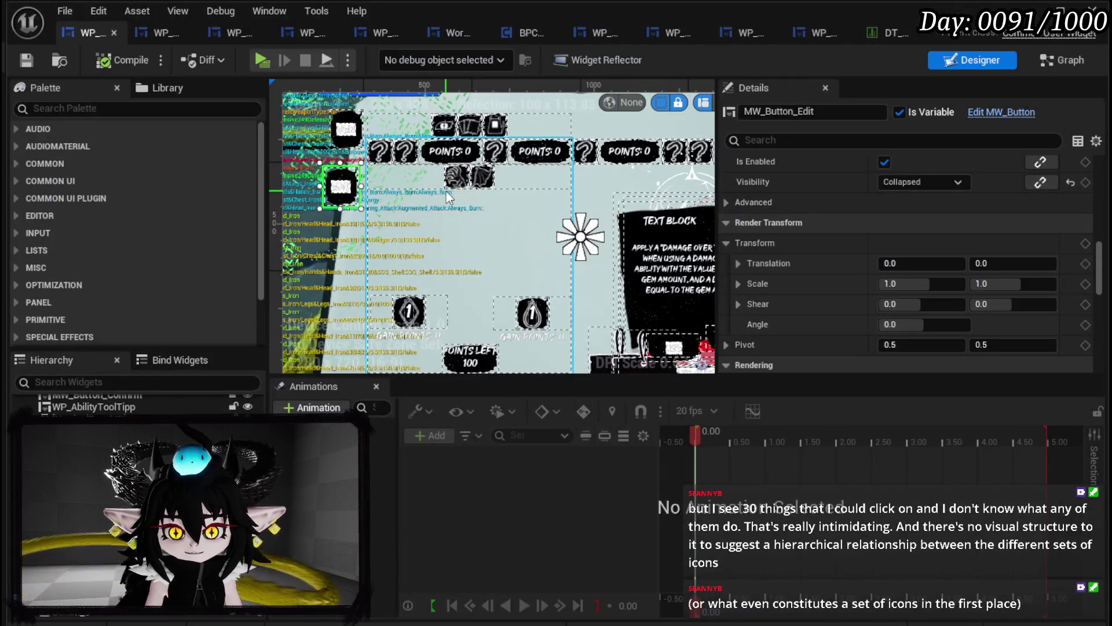
drag(447, 191, 417, 197)
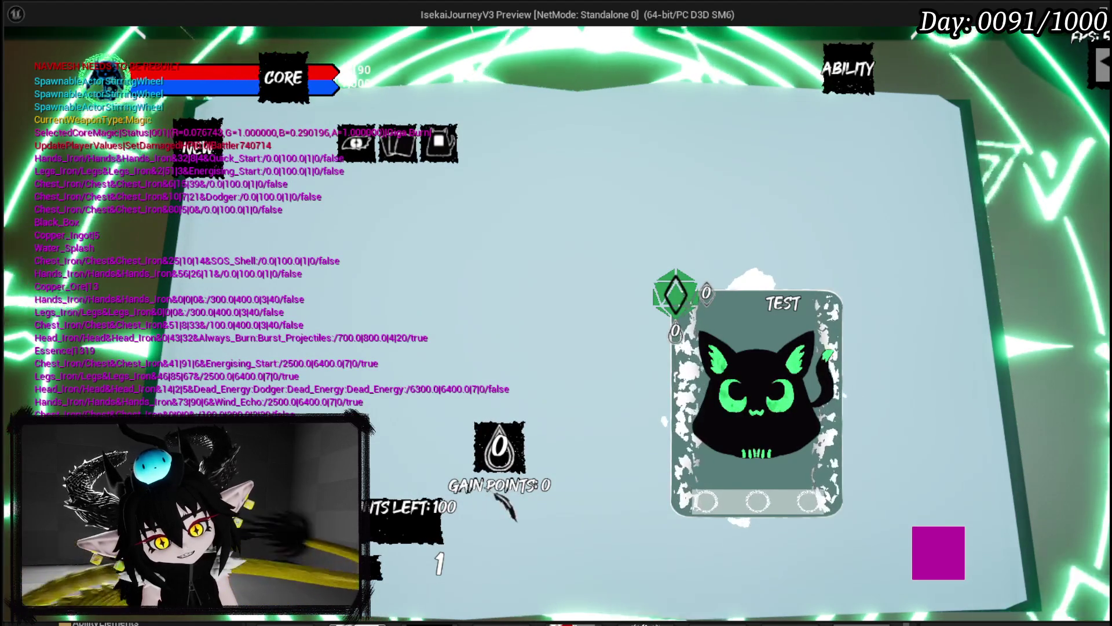
Close the in-game card board, end Play-in-Editor, and return to the skill-tree widget designer
key(Escape)
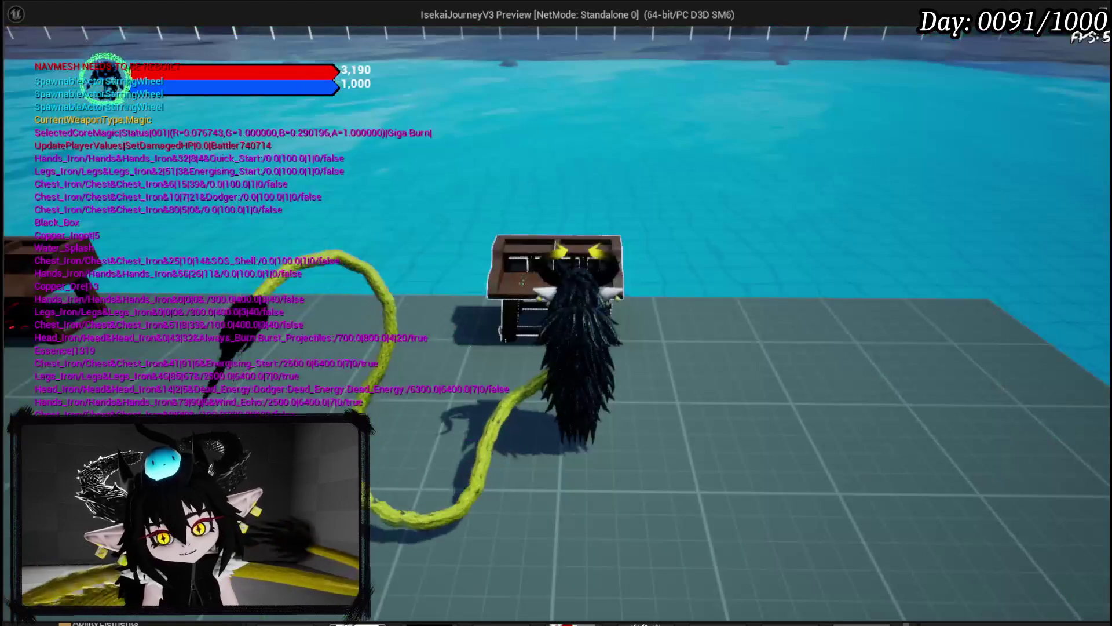
key(Escape)
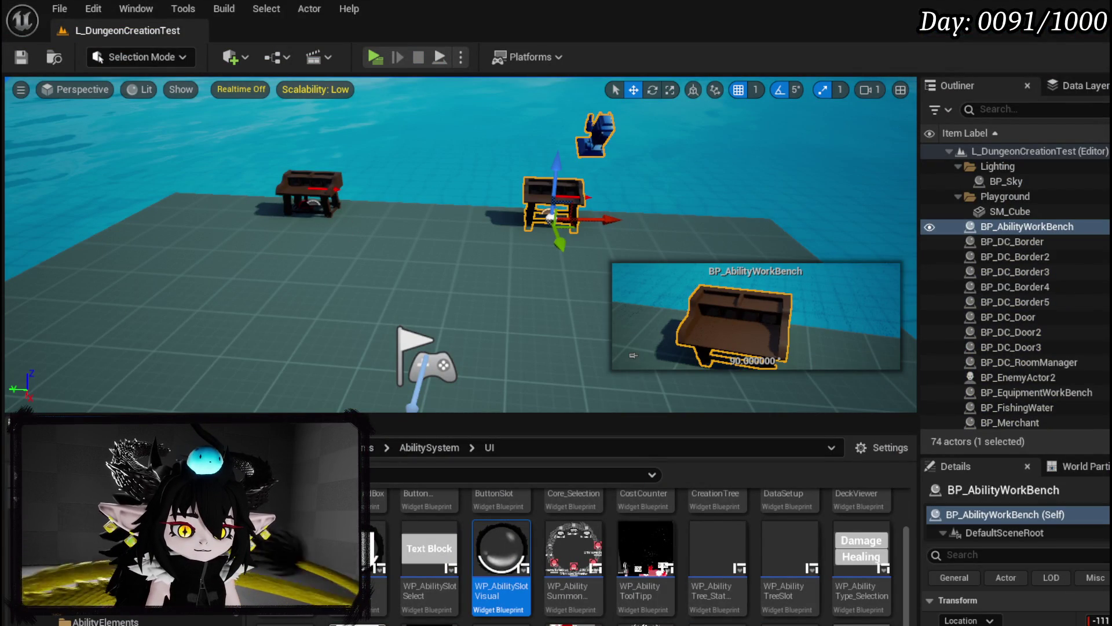
key(alt+Tab)
scroll(438, 277, up, 2)
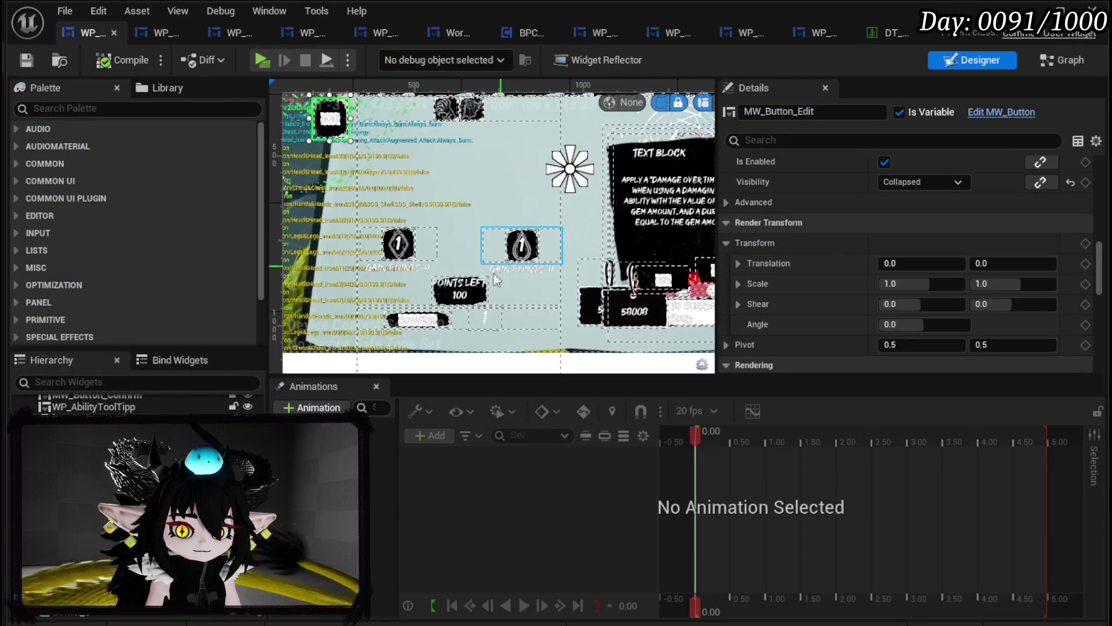
Select the black Image_107 backdrop behind the POINTS LEFT group
click(438, 277)
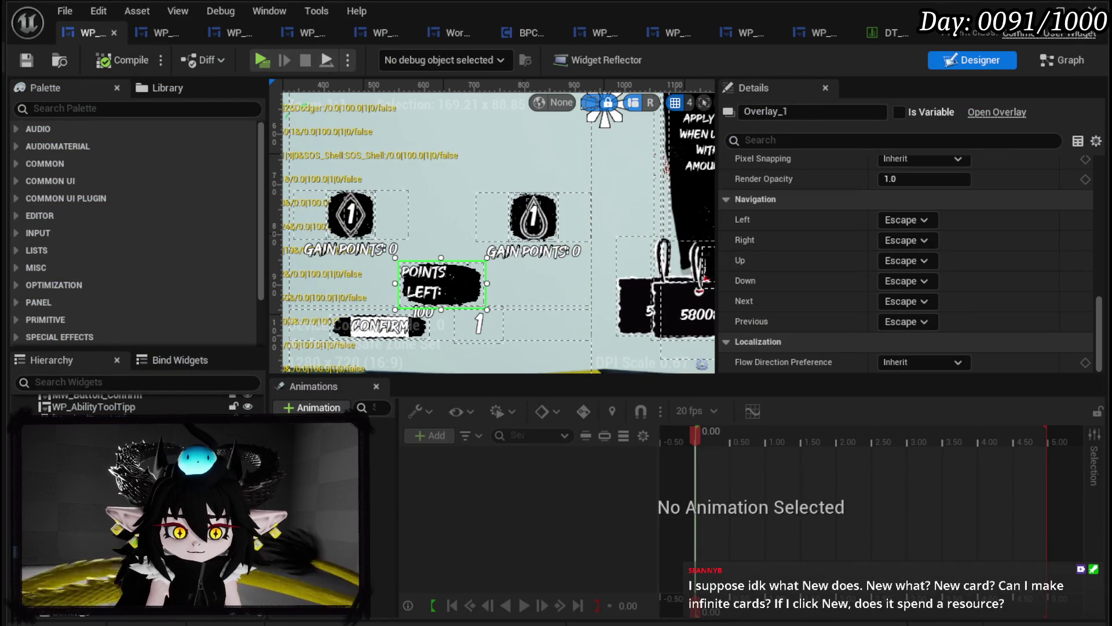
click(441, 284)
scroll(1030, 209, down, 5)
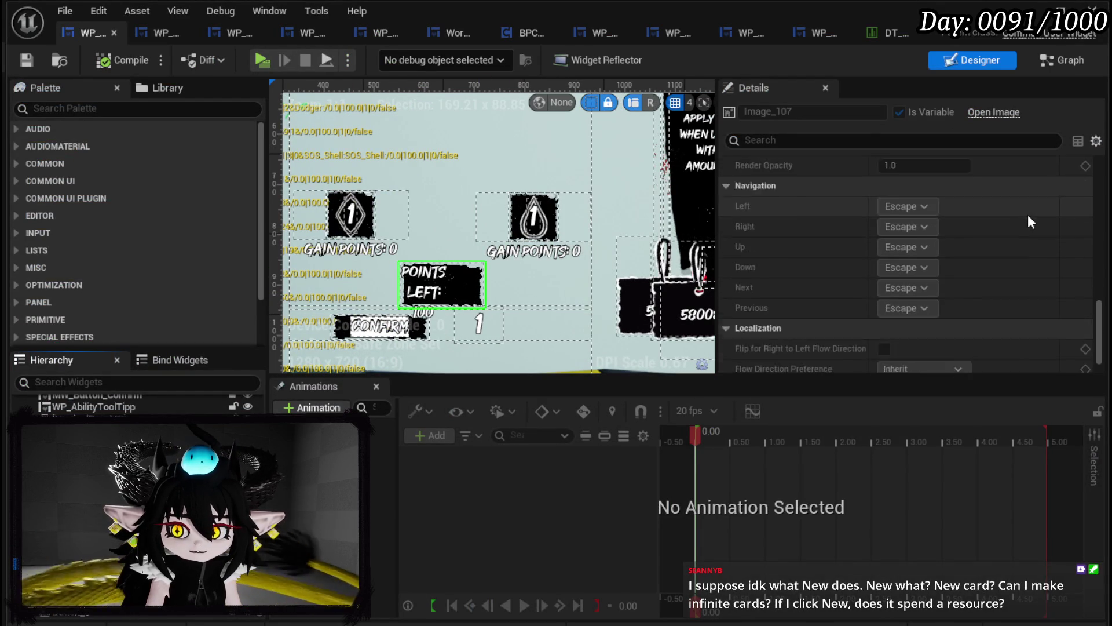
scroll(883, 304, up, 8)
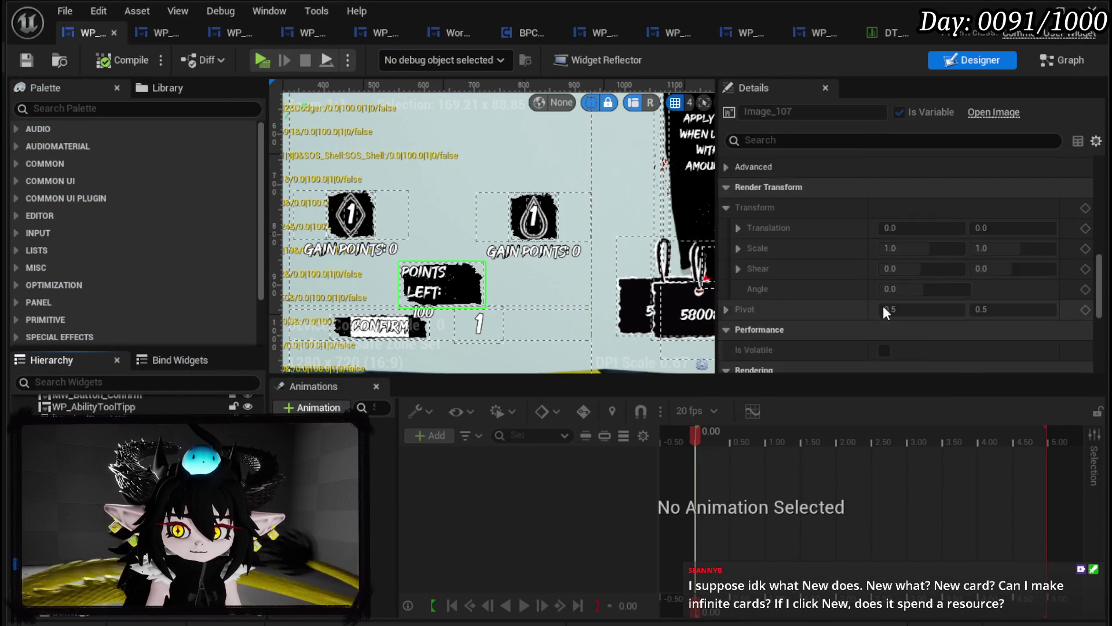
scroll(883, 305, up, 5)
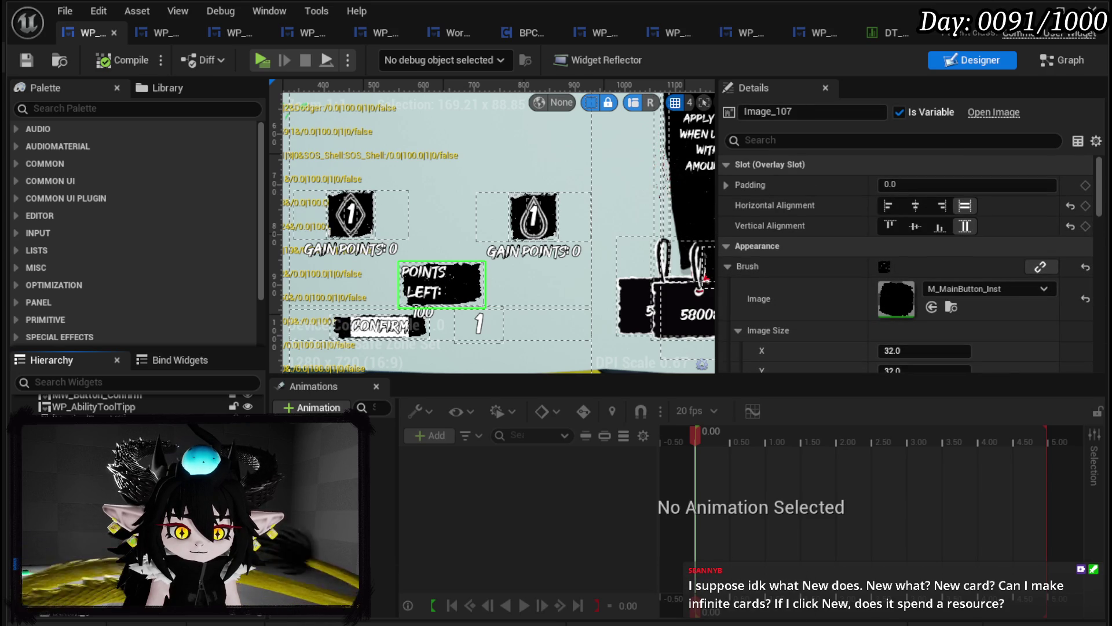
click(441, 284)
click(440, 284)
Delete Image_107, save the widget, and switch to the L_DungeonCreationTest level
key(Delete)
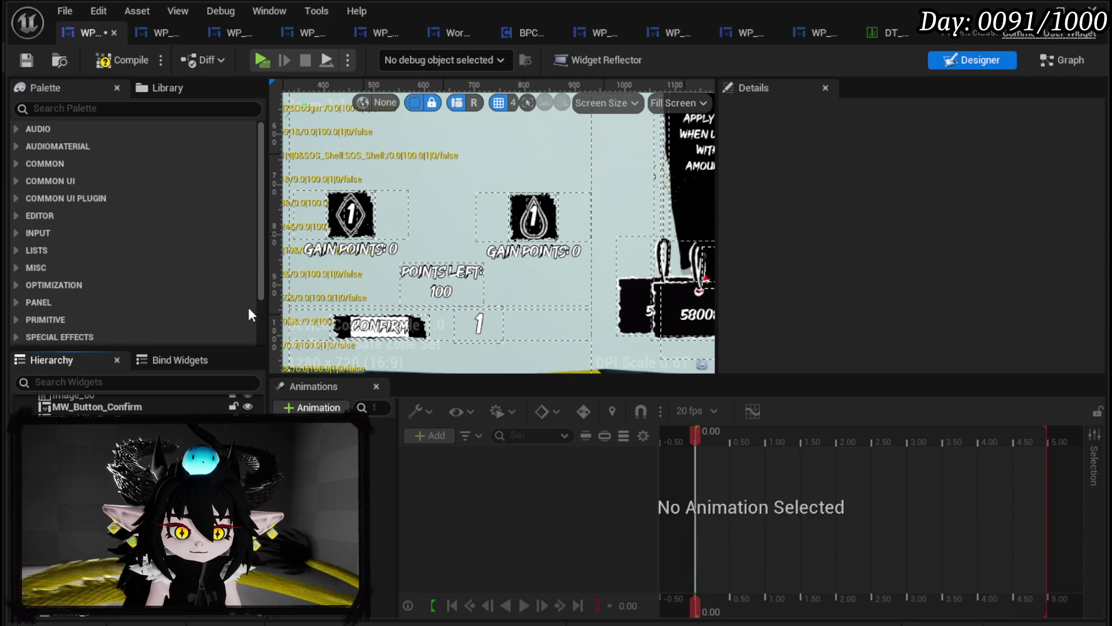
click(20, 57)
key(alt+Tab)
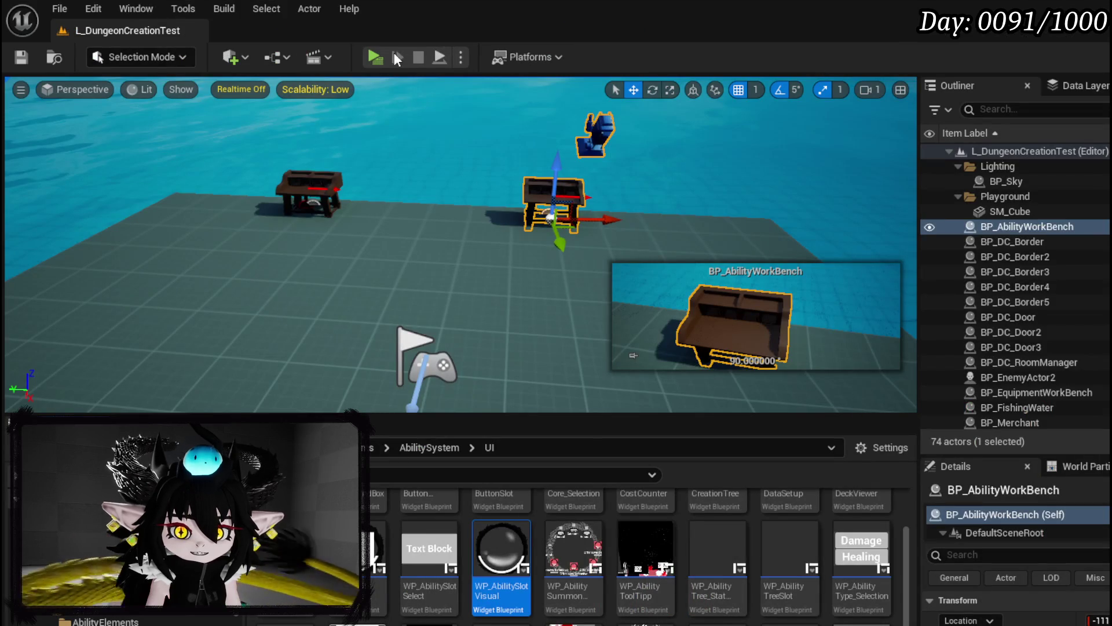
Play the level, open the ability board with F to check POINTS LEFT, then return to the widget
click(372, 54)
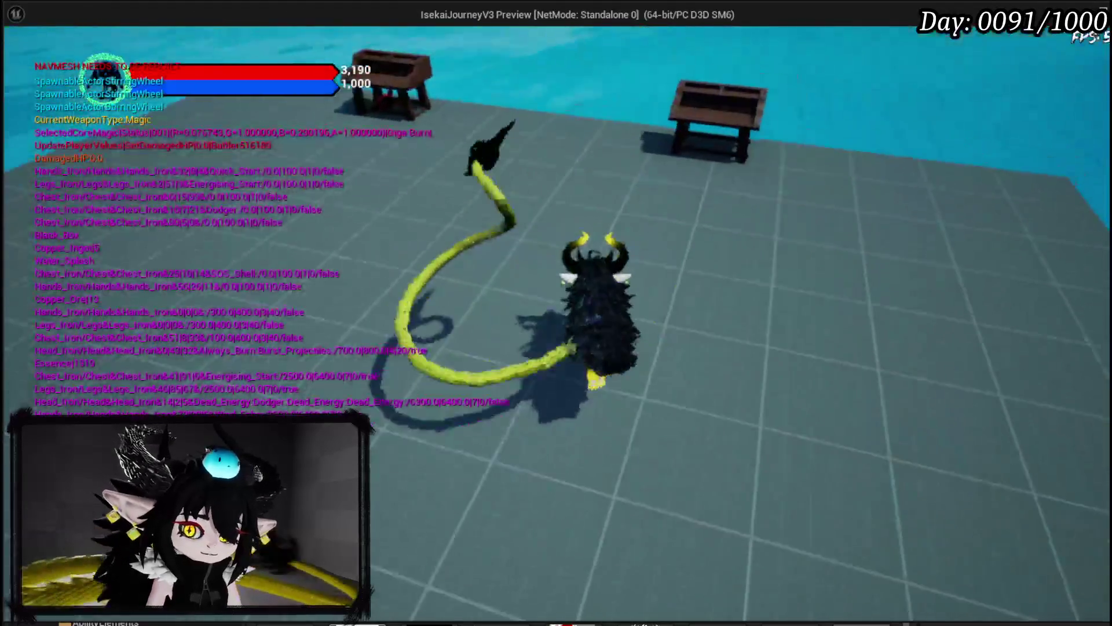
key(f)
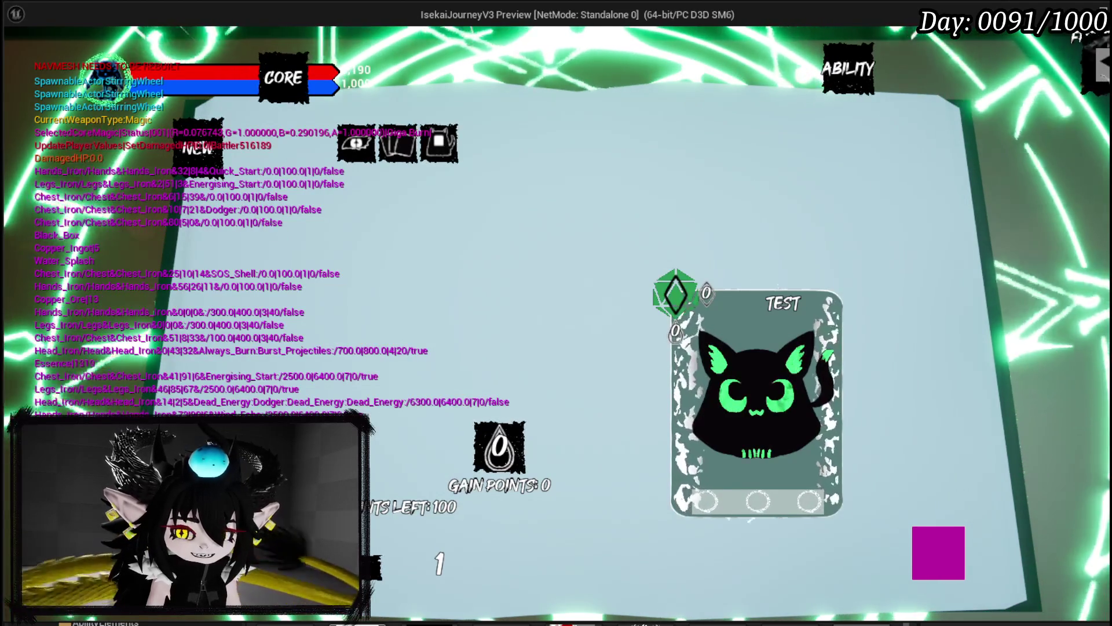
key(Escape)
key(Escape)
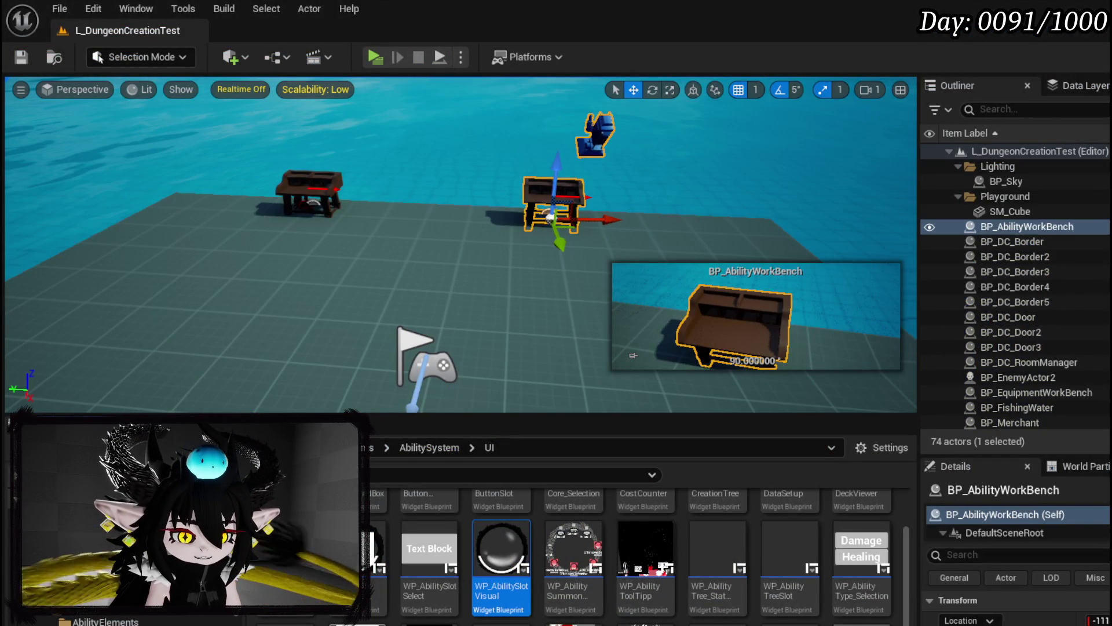
key(alt+Tab)
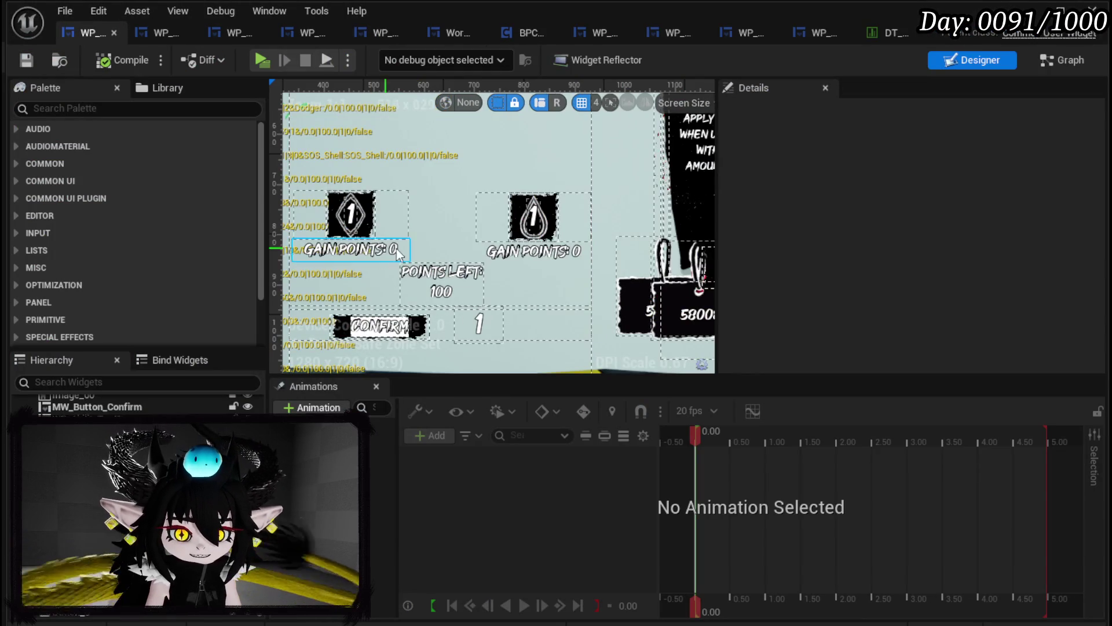
Rename the NEW button to 'Create New Skill' in the Details panel
scroll(437, 197, up, 3)
scroll(434, 238, up, 3)
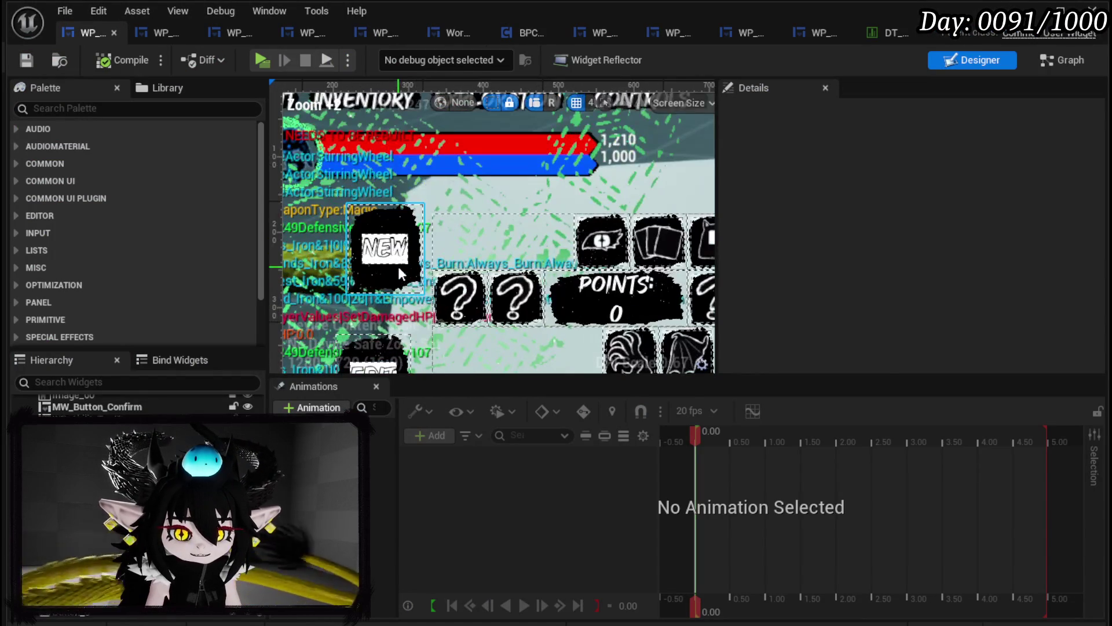
click(398, 264)
scroll(850, 216, down, 15)
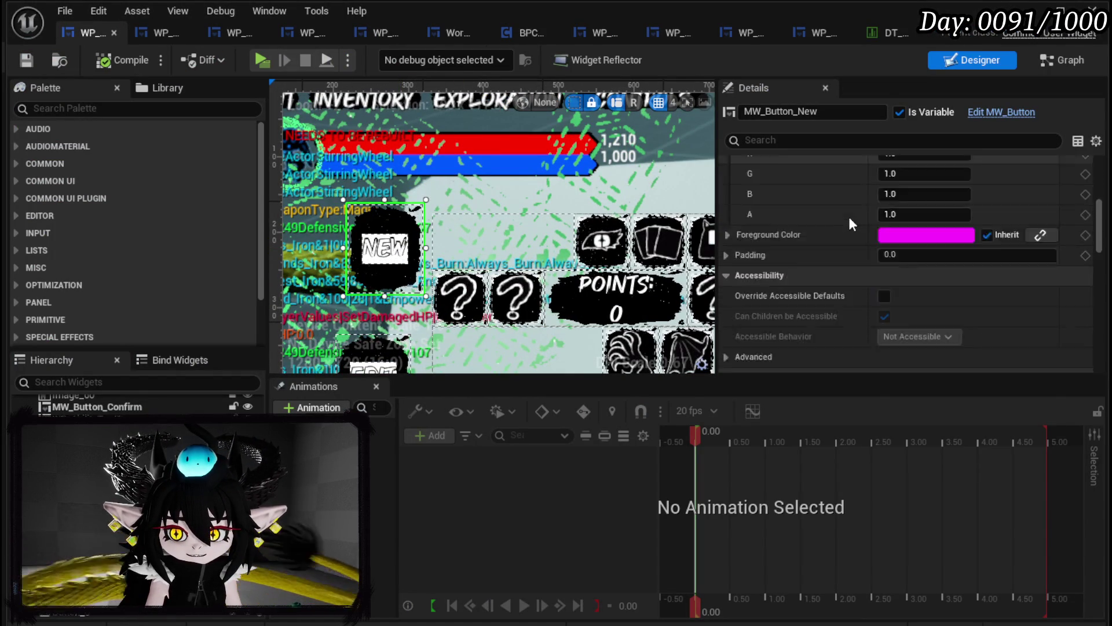
scroll(850, 216, down, 10)
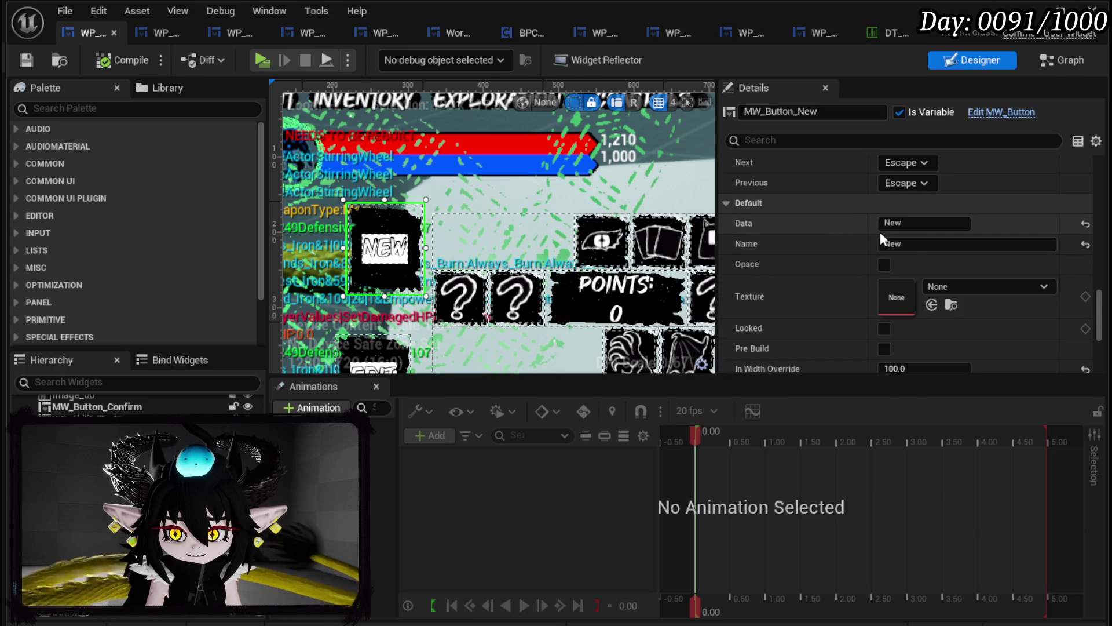
click(904, 244)
text(Cre)
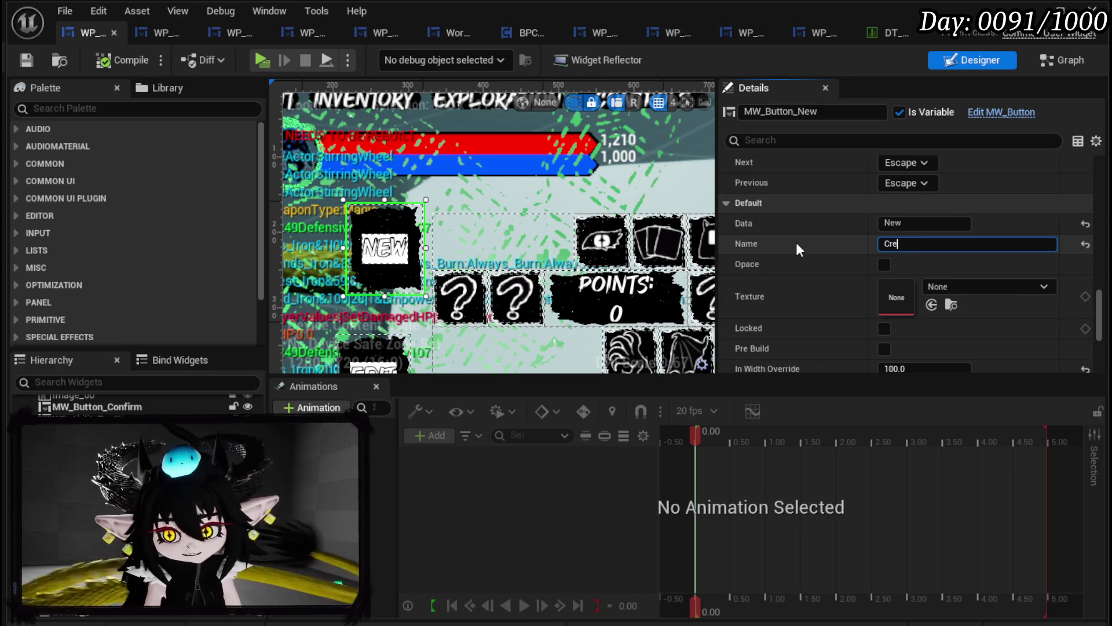
text(ate Ne)
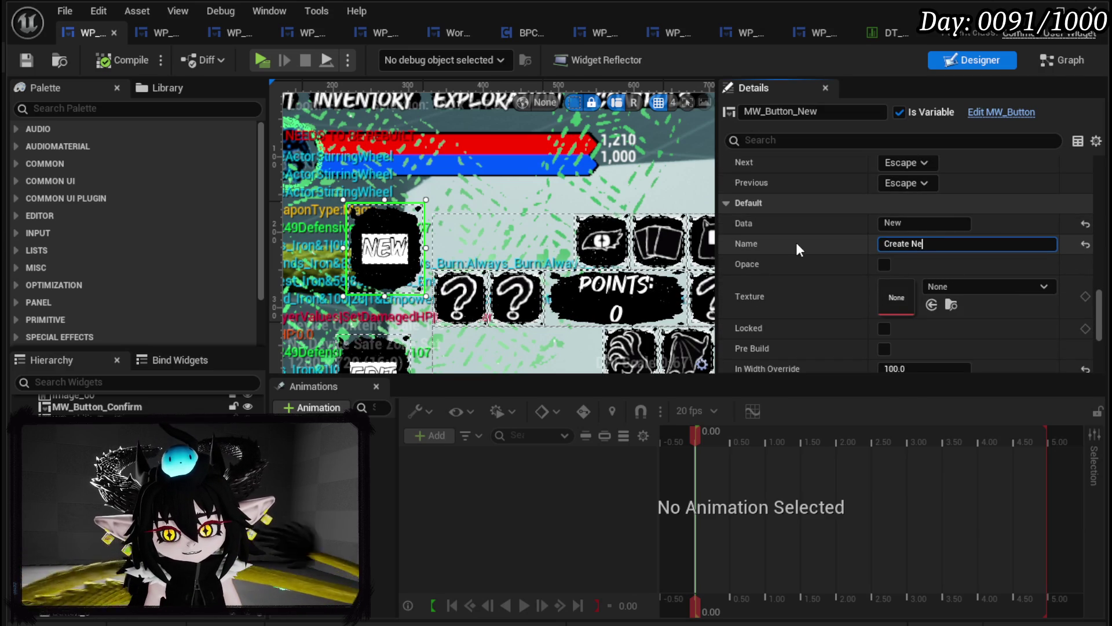
text(w Skill)
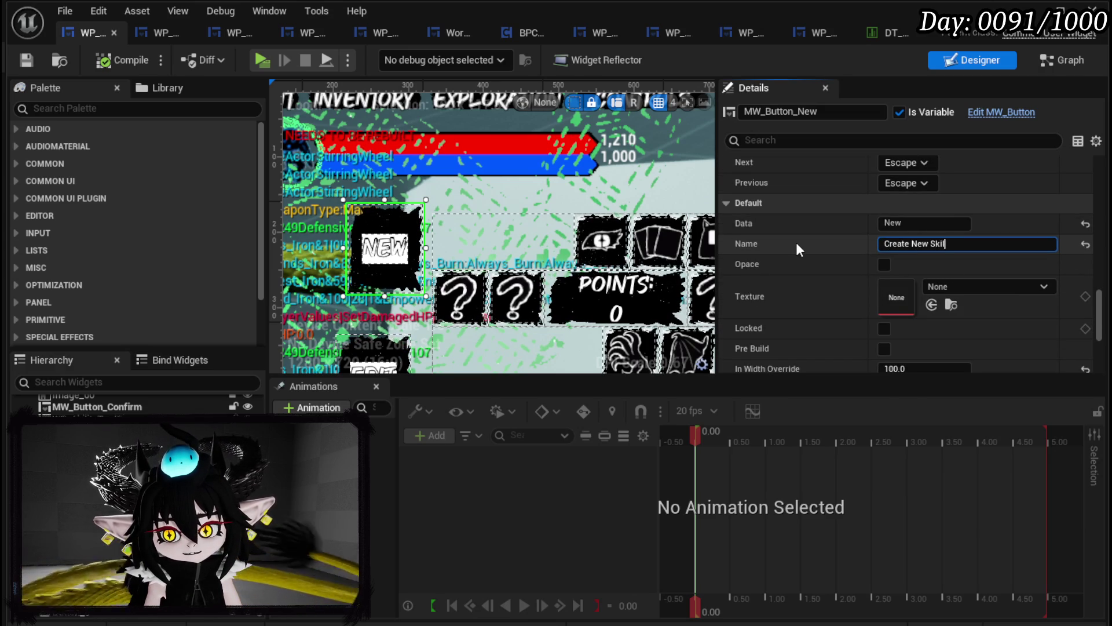
key(Return)
Widen the Create New Skill button leftward and move it up and to the right
scroll(493, 232, down, 2)
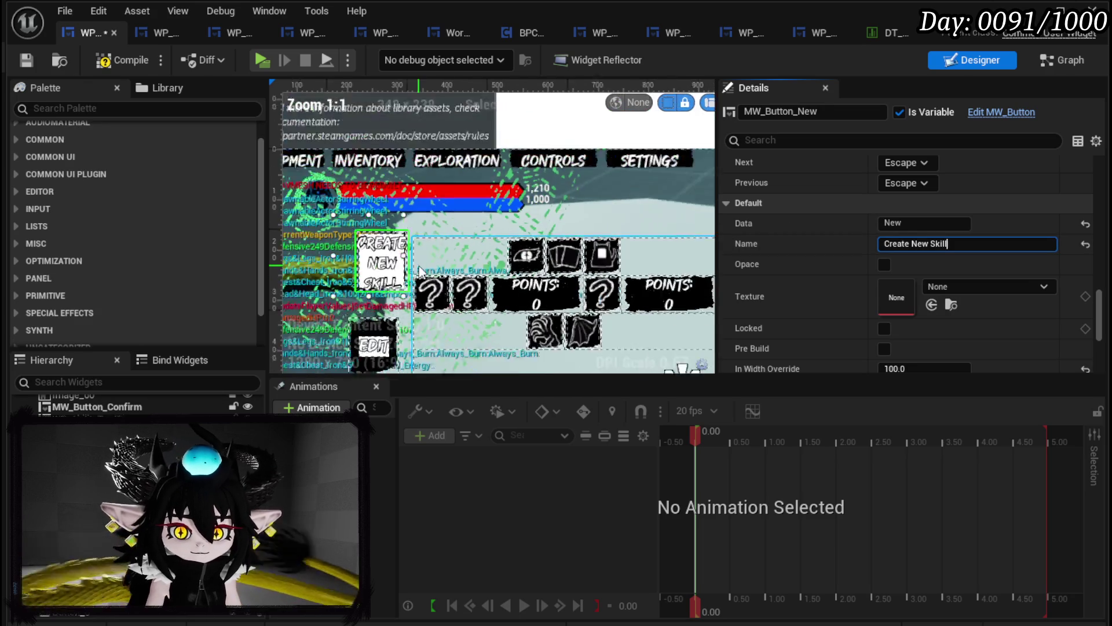
scroll(493, 231, up, 1)
drag(410, 233, 296, 228)
mouse_move(419, 240)
mouse_down()
mouse_move(492, 171)
mouse_move(480, 195)
mouse_move(509, 207)
mouse_up()
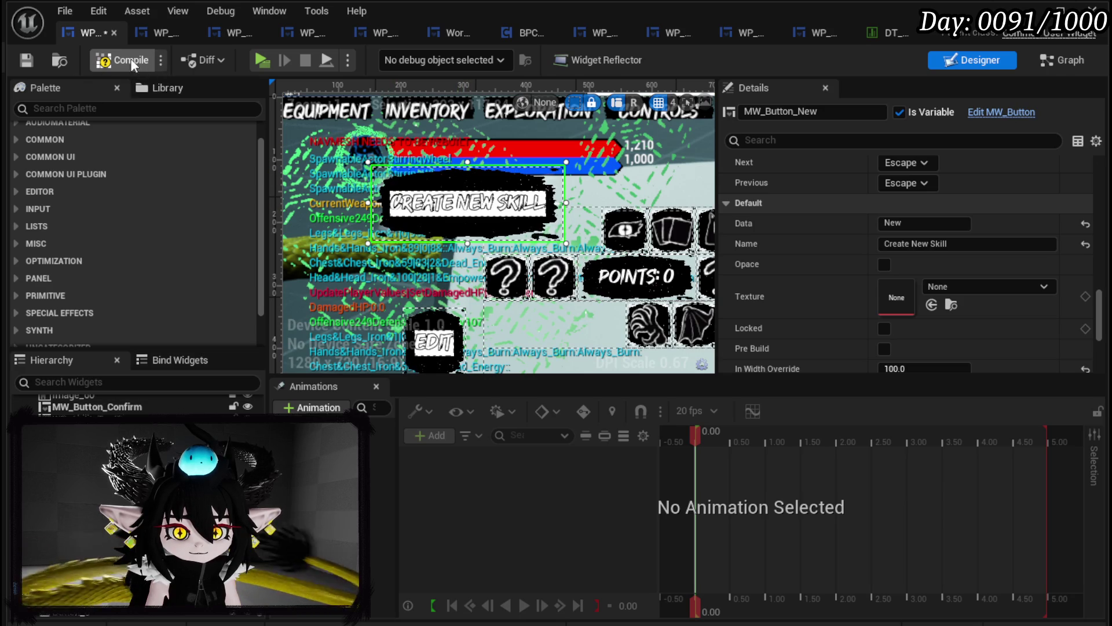
Compile the skill-tree widget and test the Create New Skill menu in Play In Editor
click(30, 58)
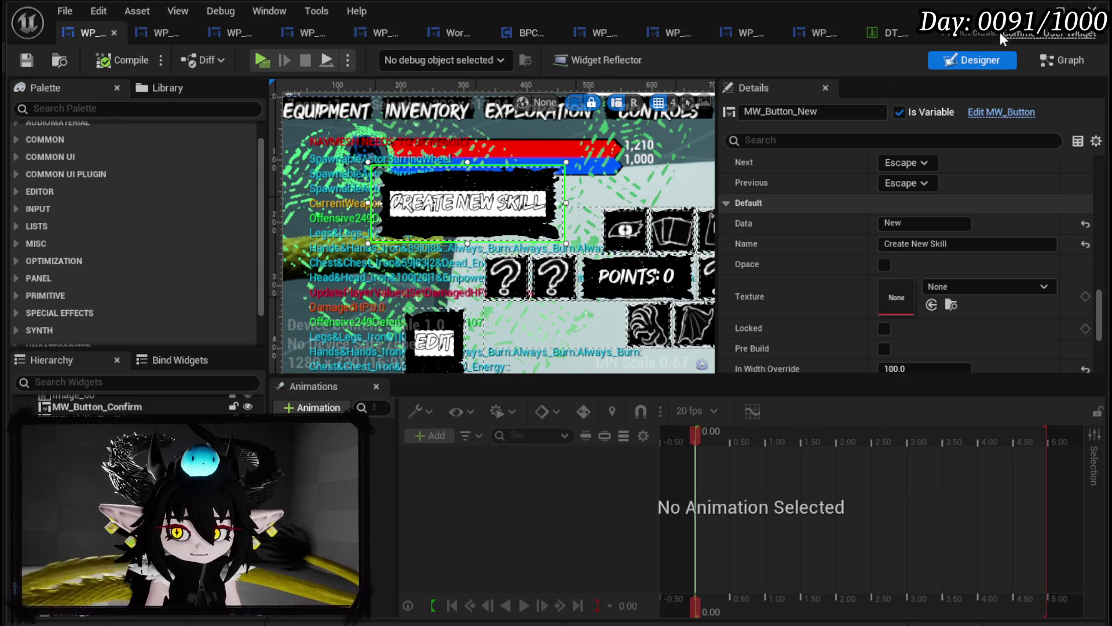
click(1040, 11)
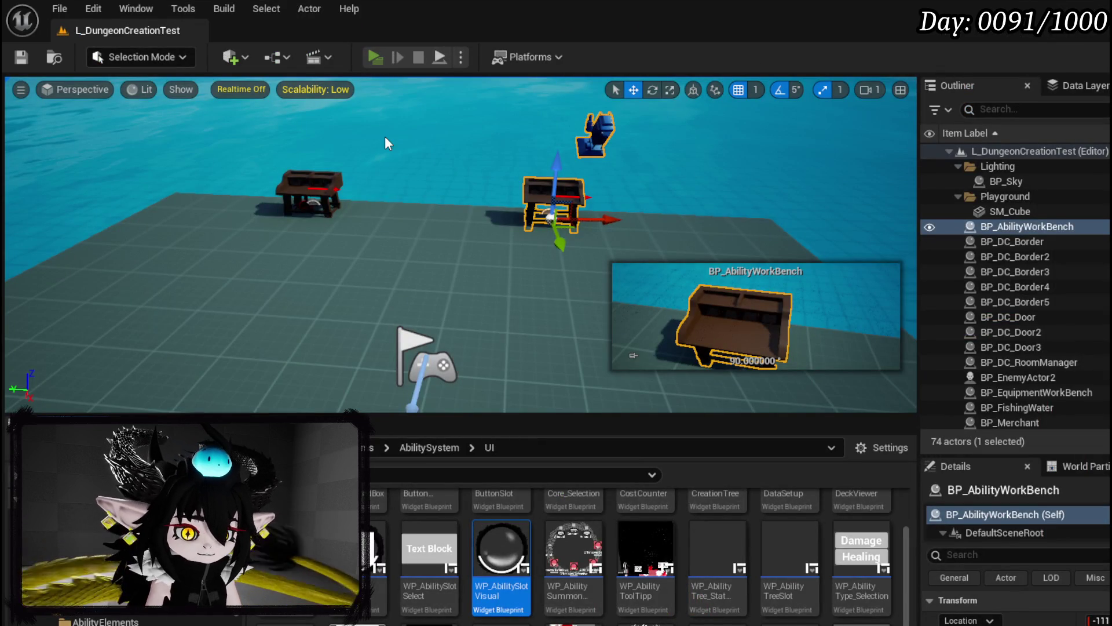
key(alt+p)
key(e)
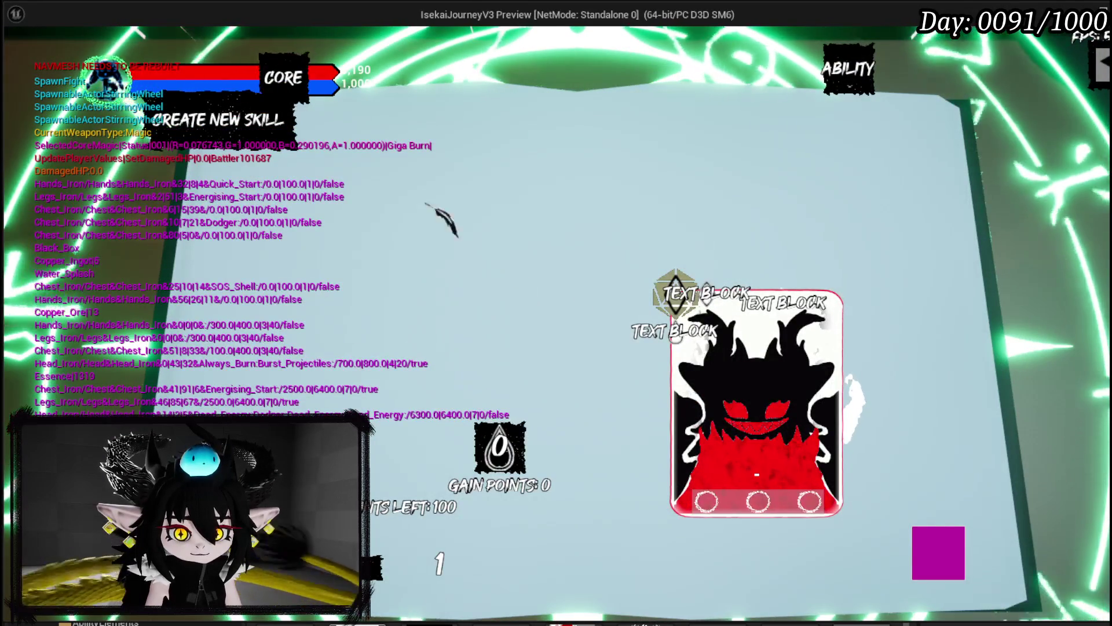
End the play session, save the level, and open the BP_AbilityWorkBench blueprint
key(Escape)
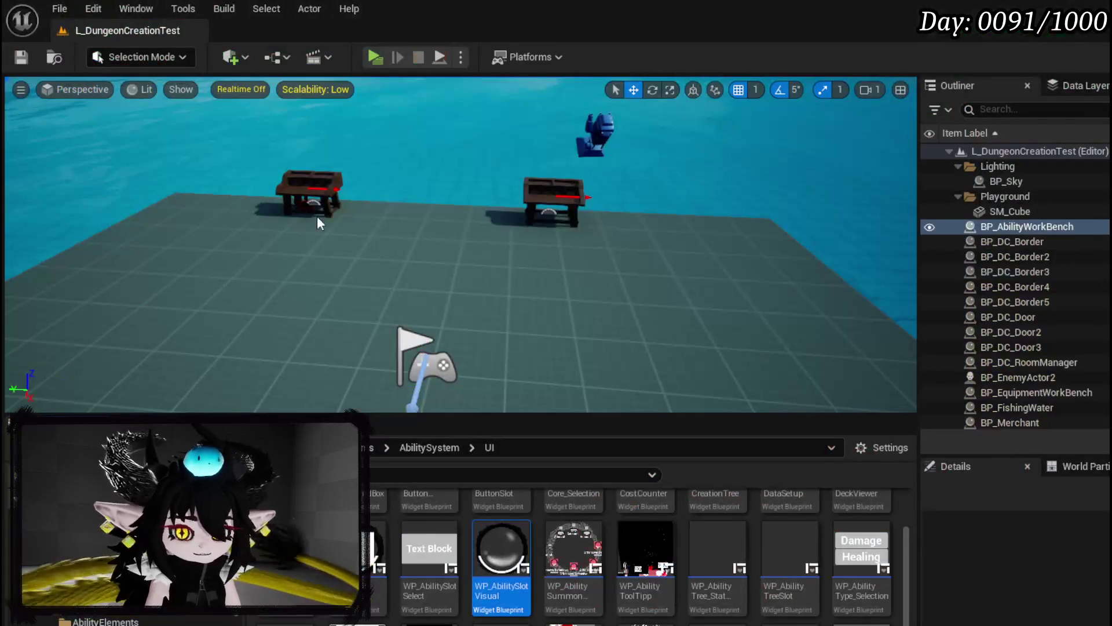
click(21, 58)
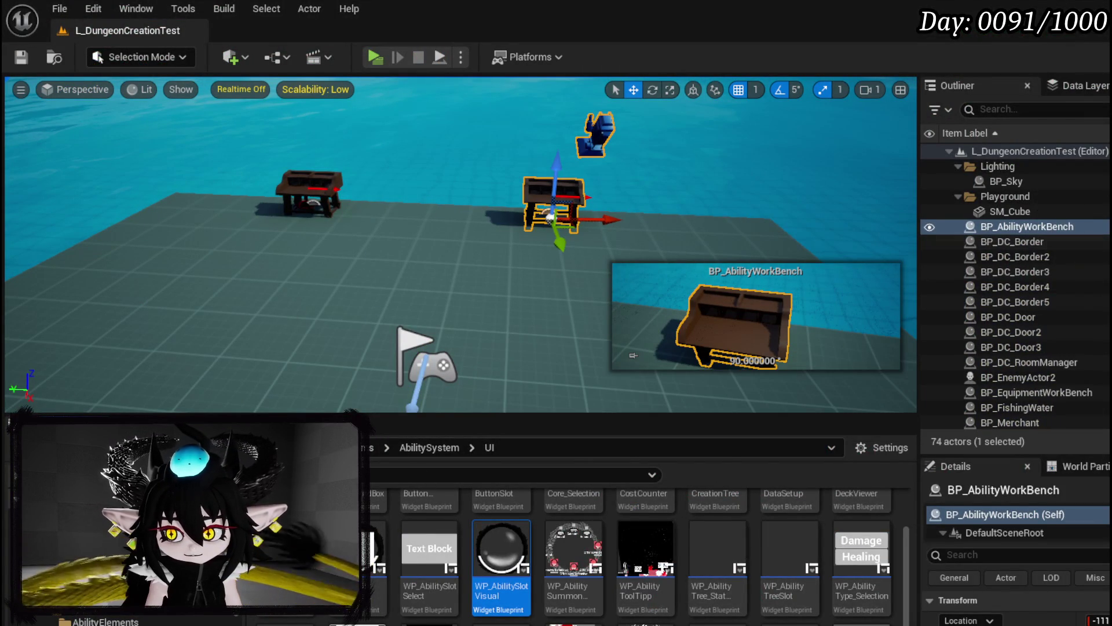
double_click(1053, 227)
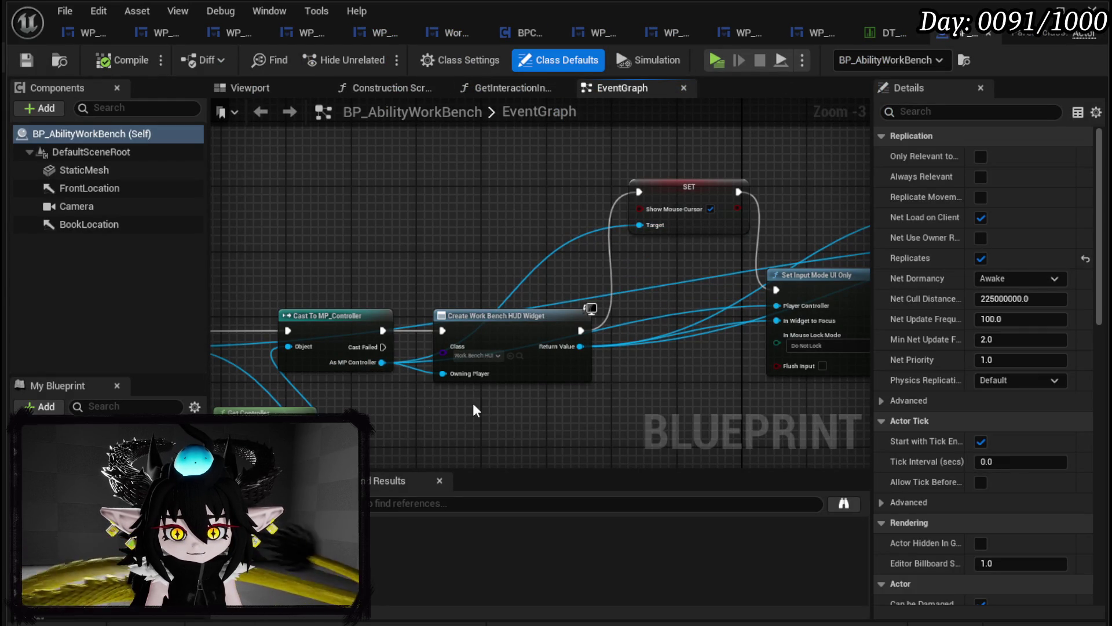
Inspect the Create Work Bench HUD Widget logic in the BP_AbilityWorkBench event graph
scroll(469, 387, up, 3)
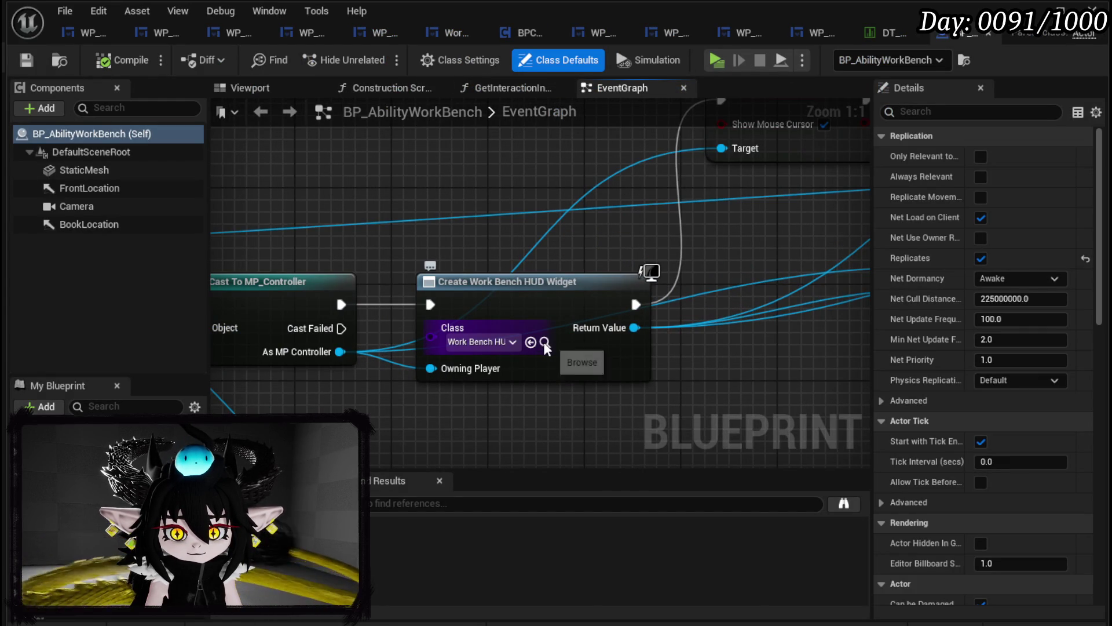
click(1037, 12)
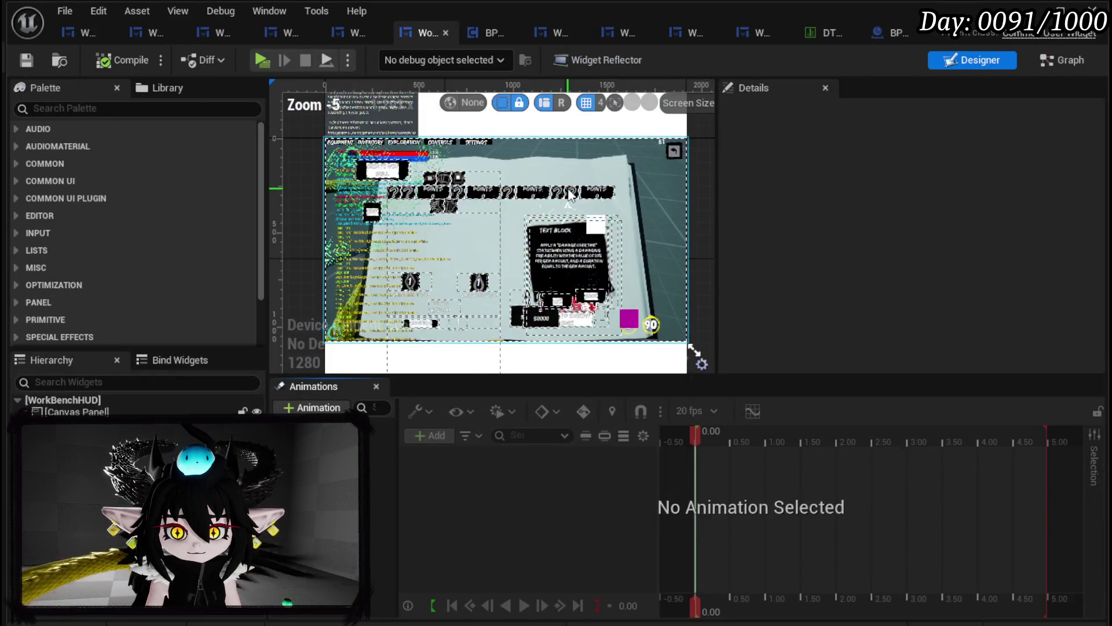
scroll(462, 263, up, 3)
scroll(461, 264, down, 2)
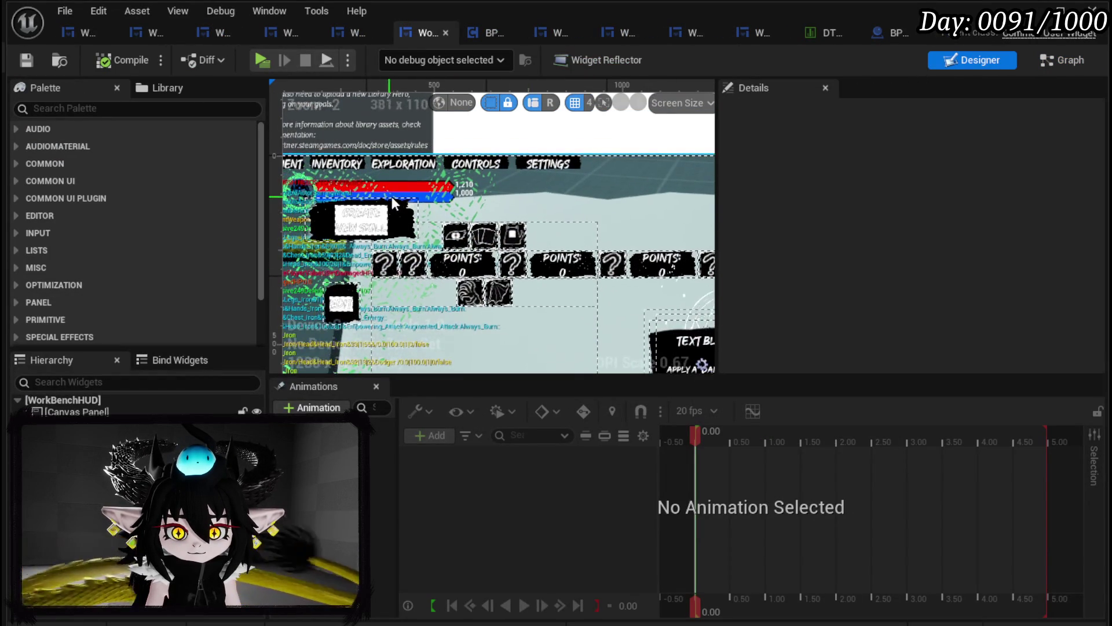
scroll(645, 222, up, 1)
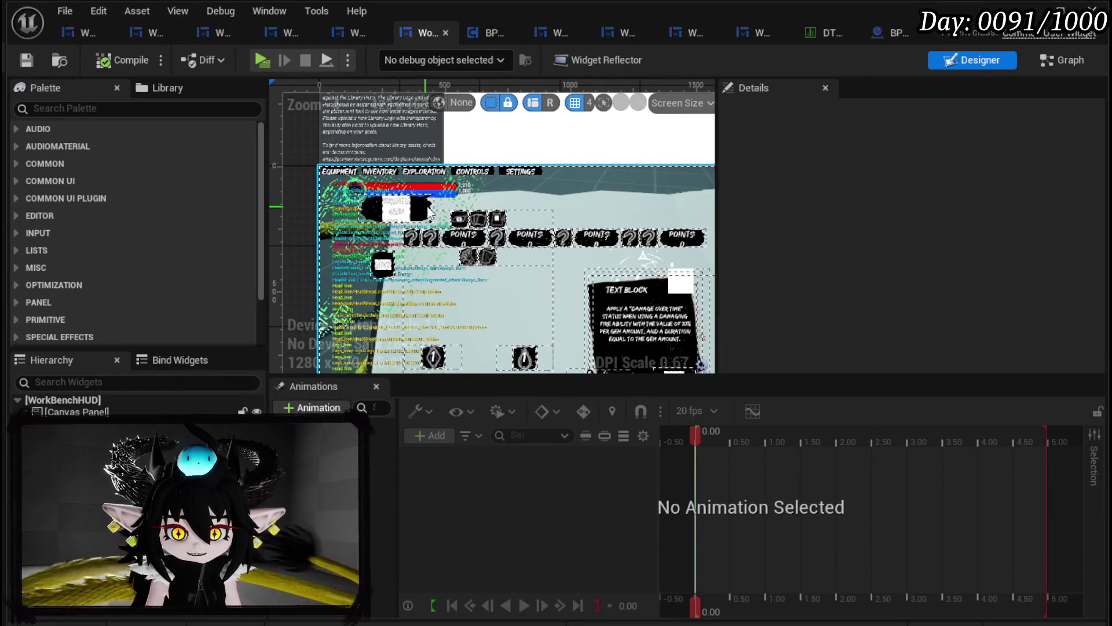
scroll(581, 212, up, 1)
scroll(581, 212, down, 1)
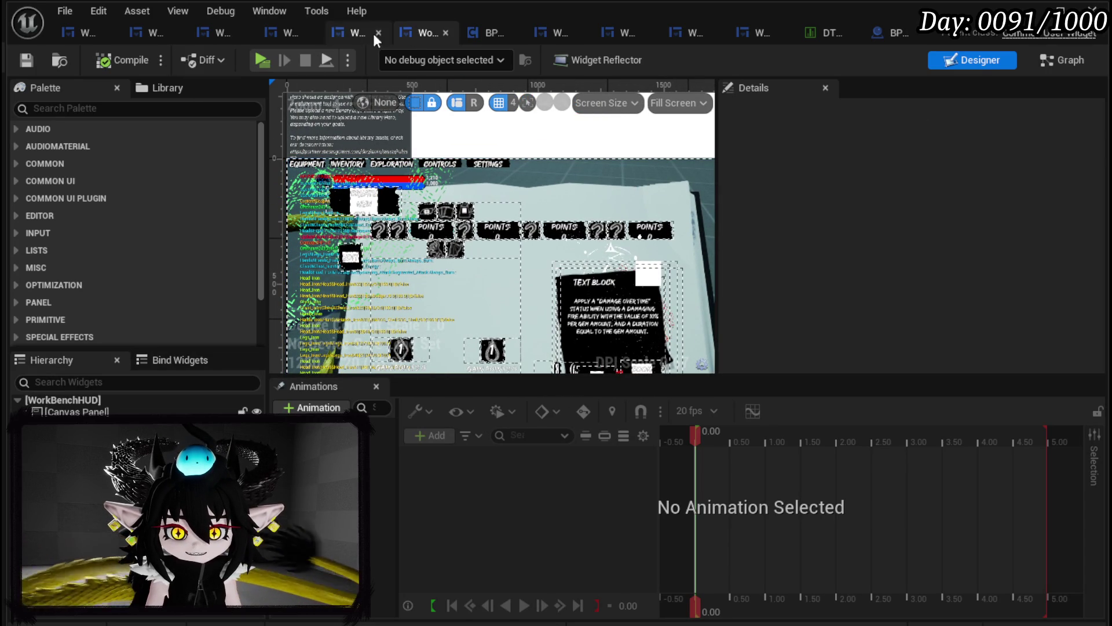
click(889, 30)
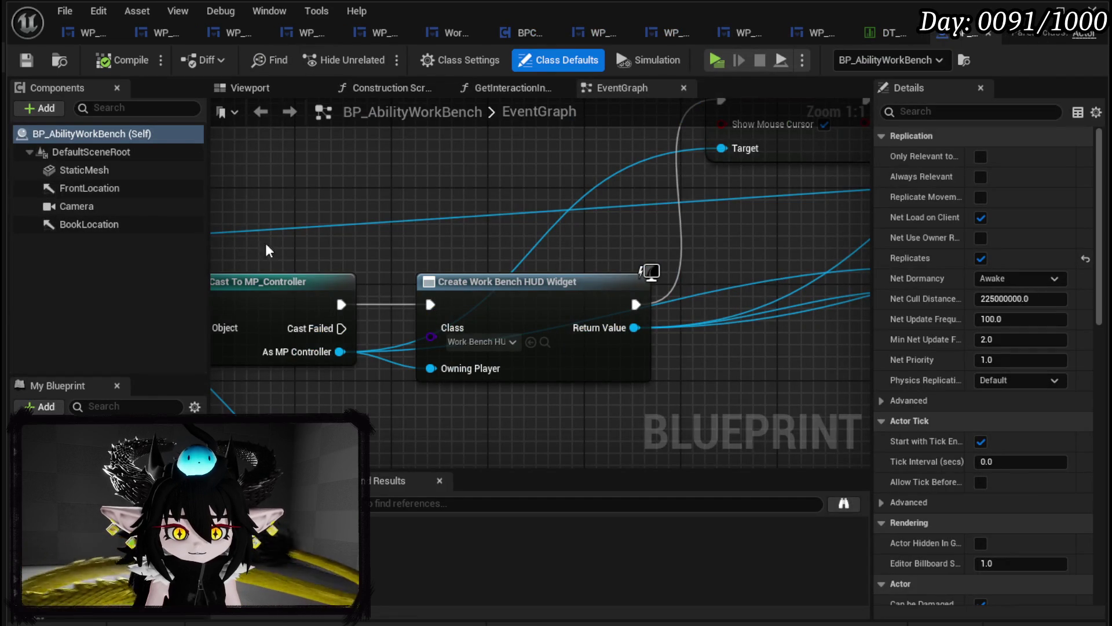
scroll(443, 203, down, 6)
drag(542, 383, 554, 378)
scroll(505, 279, up, 2)
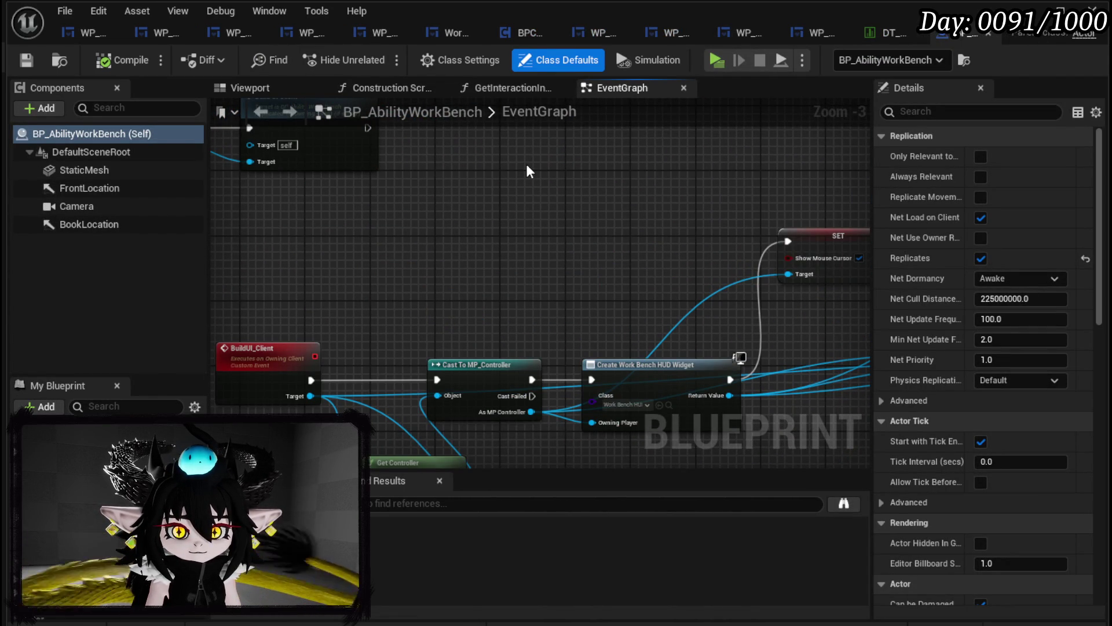
Look over the right side of the skill-tree widget layout
click(81, 32)
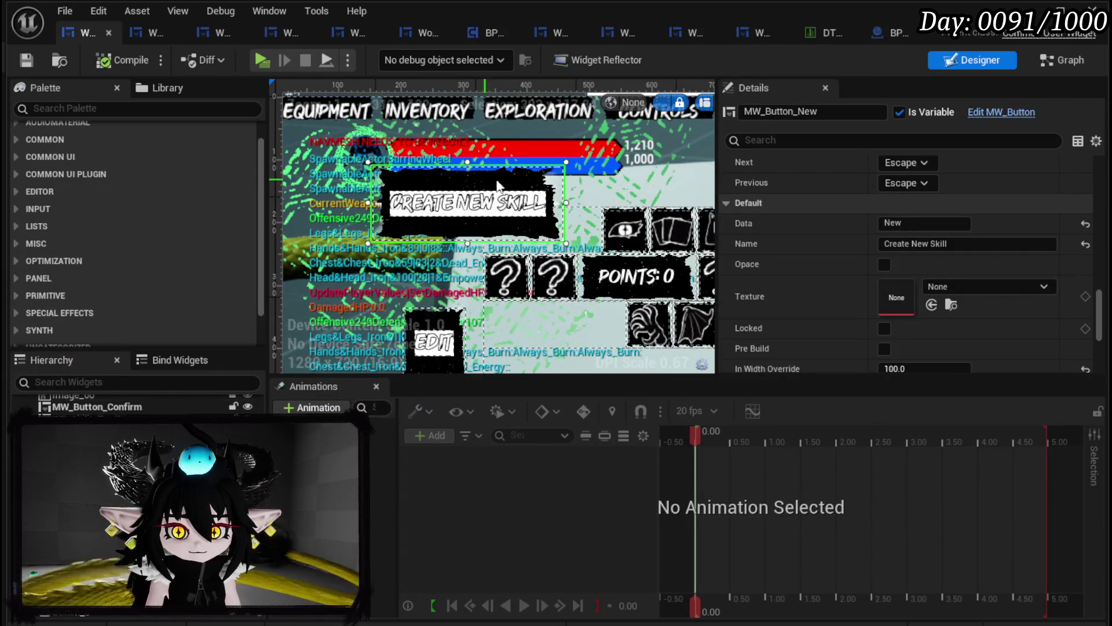
scroll(408, 215, down, 2)
mouse_move(408, 215)
mouse_down()
mouse_move(271, 180)
mouse_move(550, 169)
mouse_up()
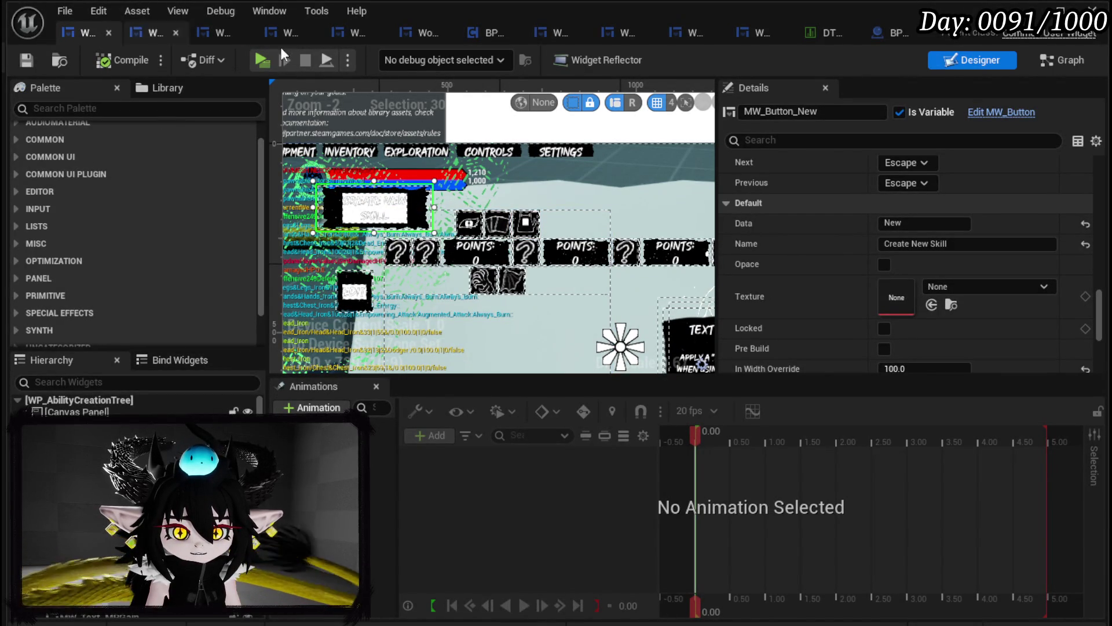
Check the Add to Viewport and Set Input Mode nodes, then open WorkBenchHUD
click(898, 37)
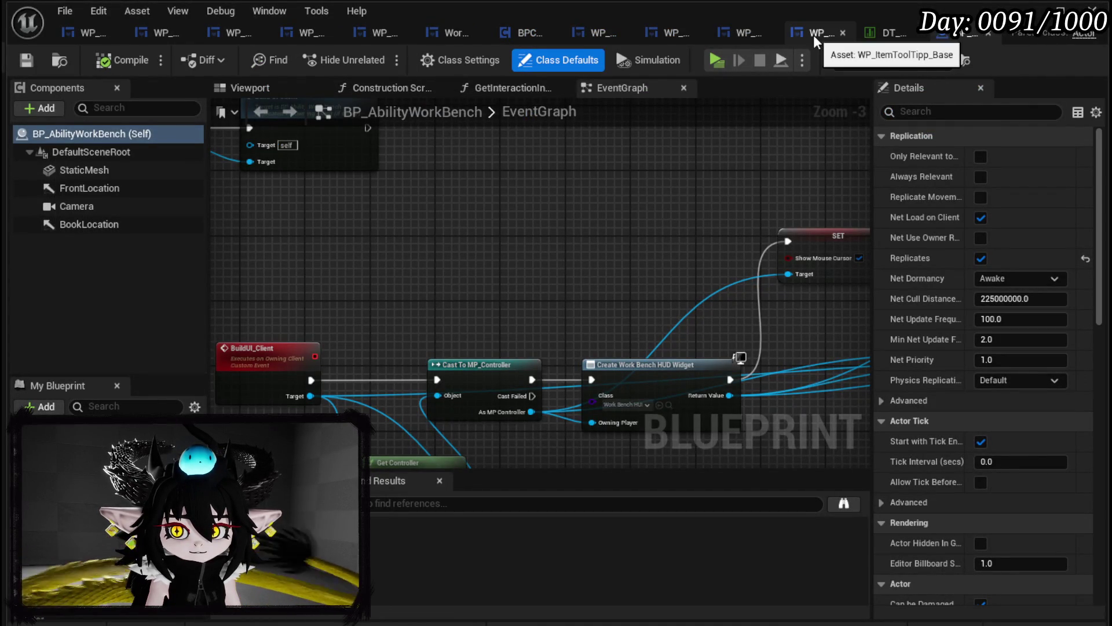
drag(654, 434, 439, 352)
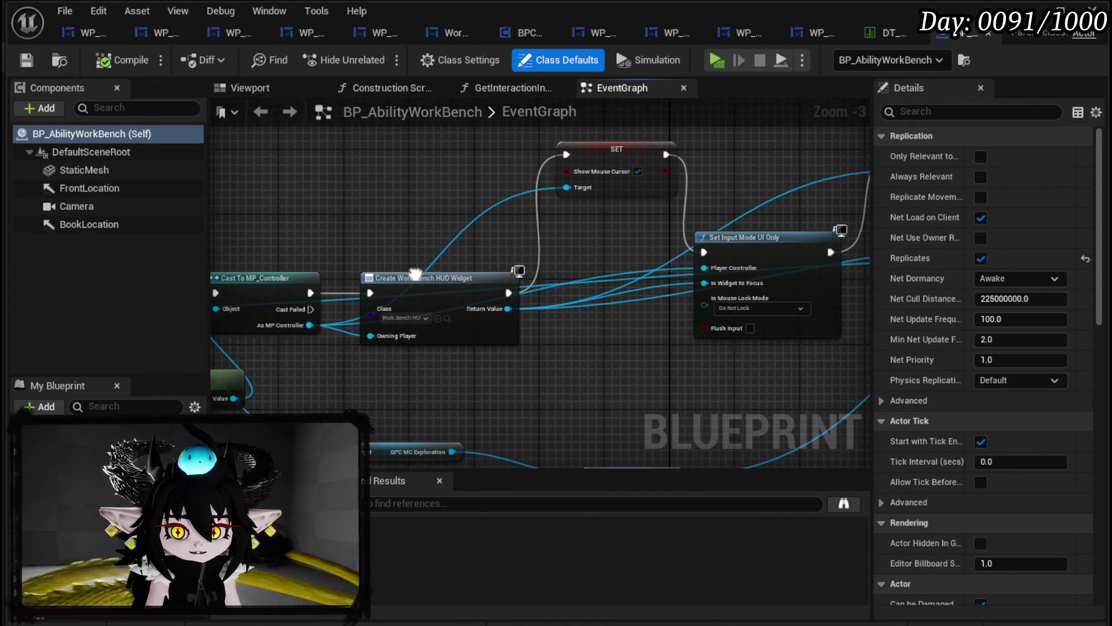
mouse_move(695, 342)
mouse_down()
mouse_move(314, 379)
mouse_move(713, 356)
mouse_up()
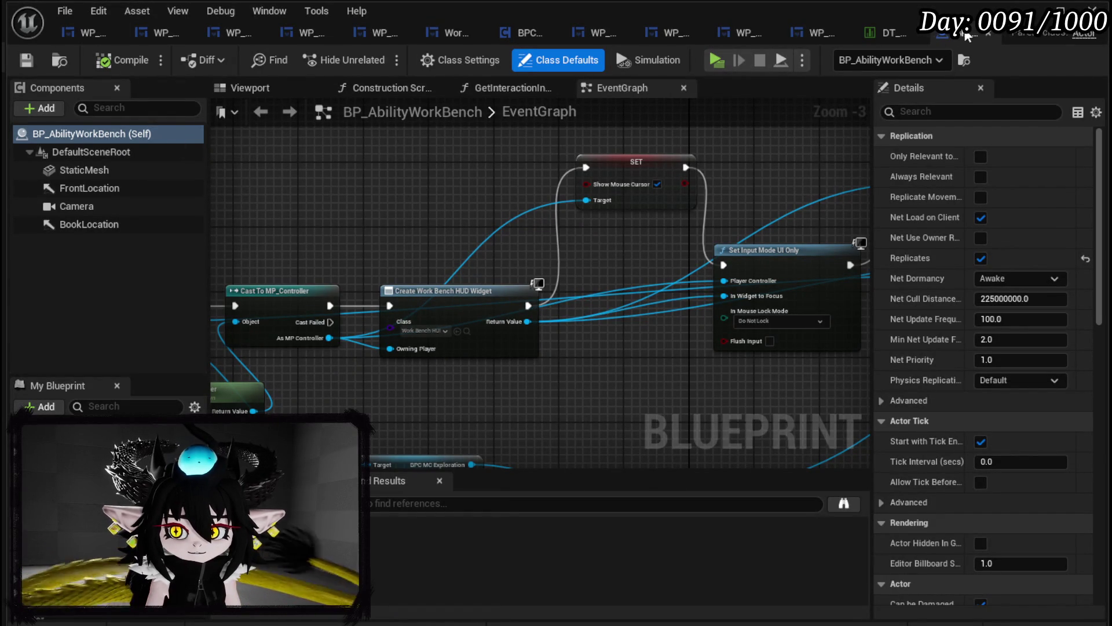
click(1032, 10)
double_click(348, 521)
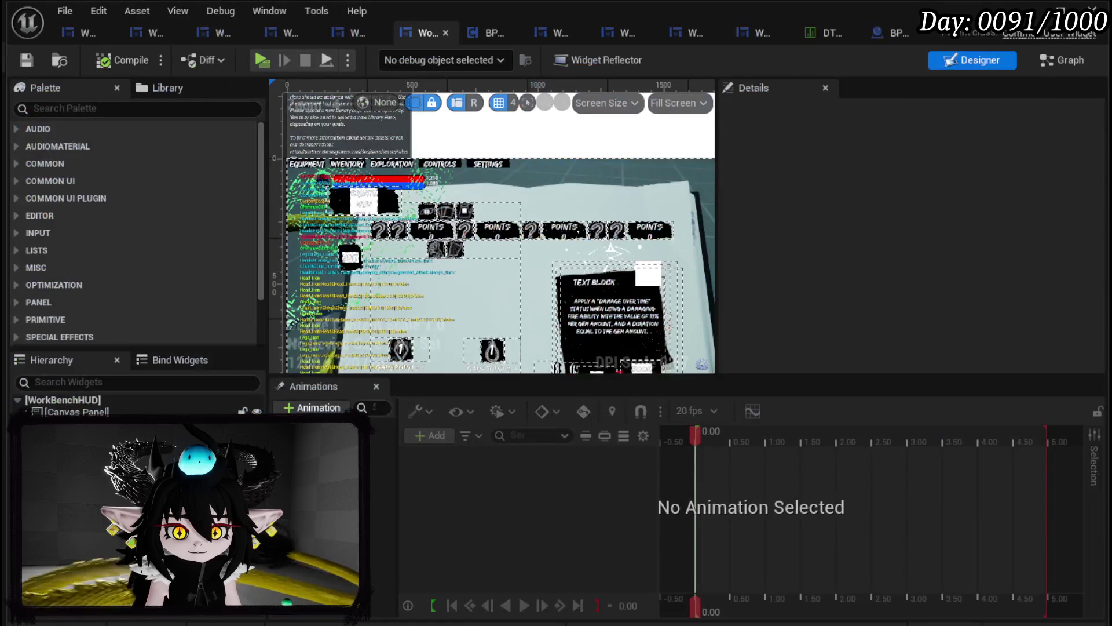
Set MW_Button_Core's visibility to Collapsed
click(394, 181)
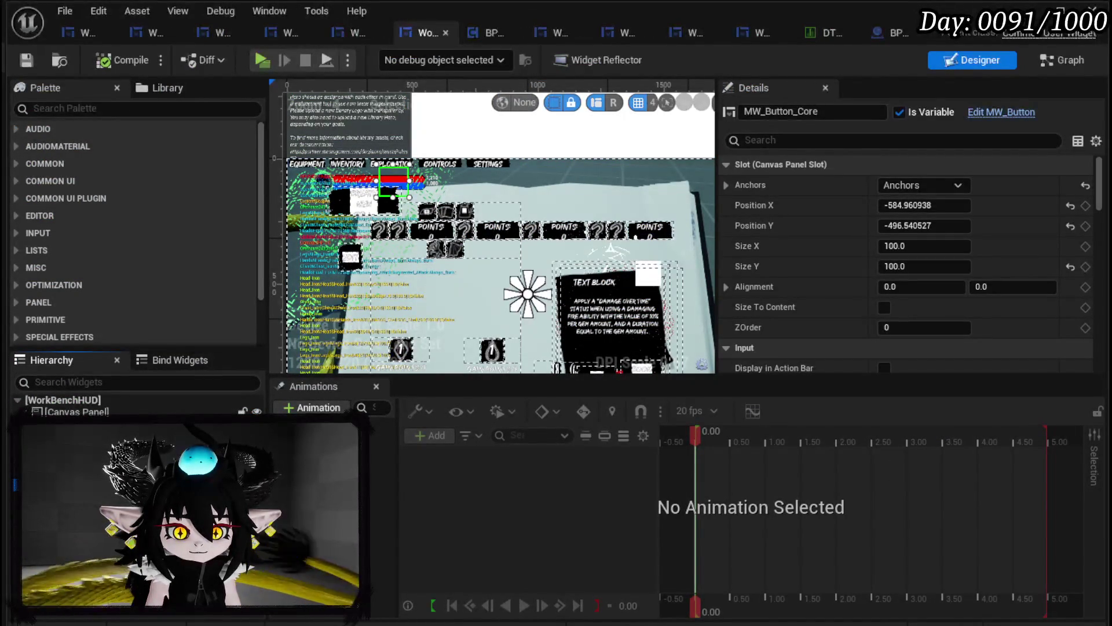
scroll(883, 253, down, 10)
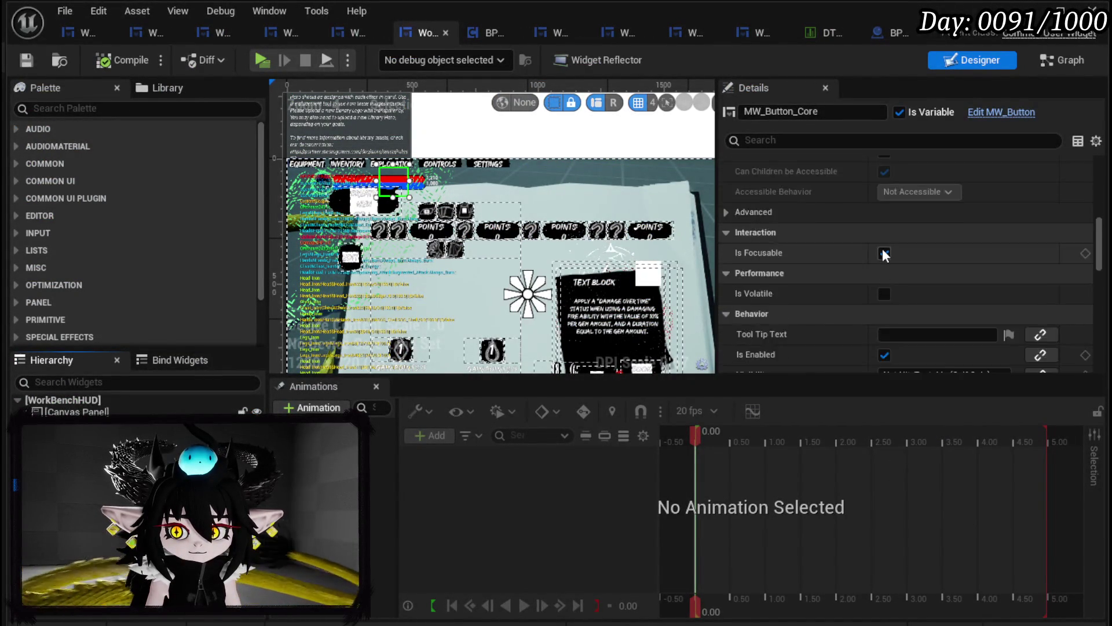
click(883, 253)
click(909, 284)
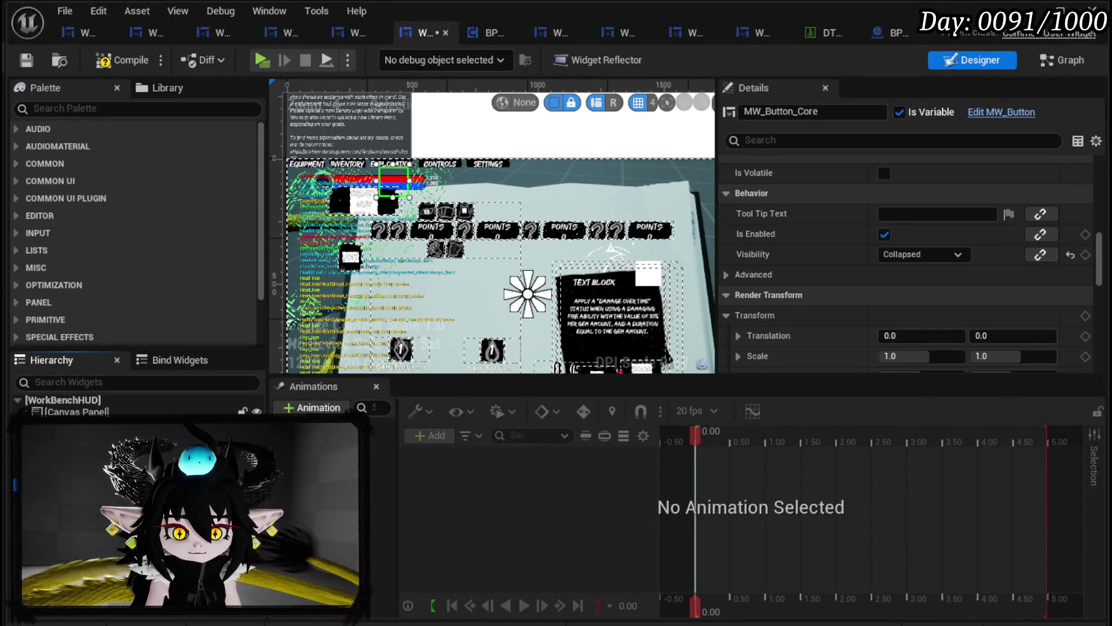
Set MW_Button_Ability's visibility to Collapsed and save the widget blueprint
click(651, 178)
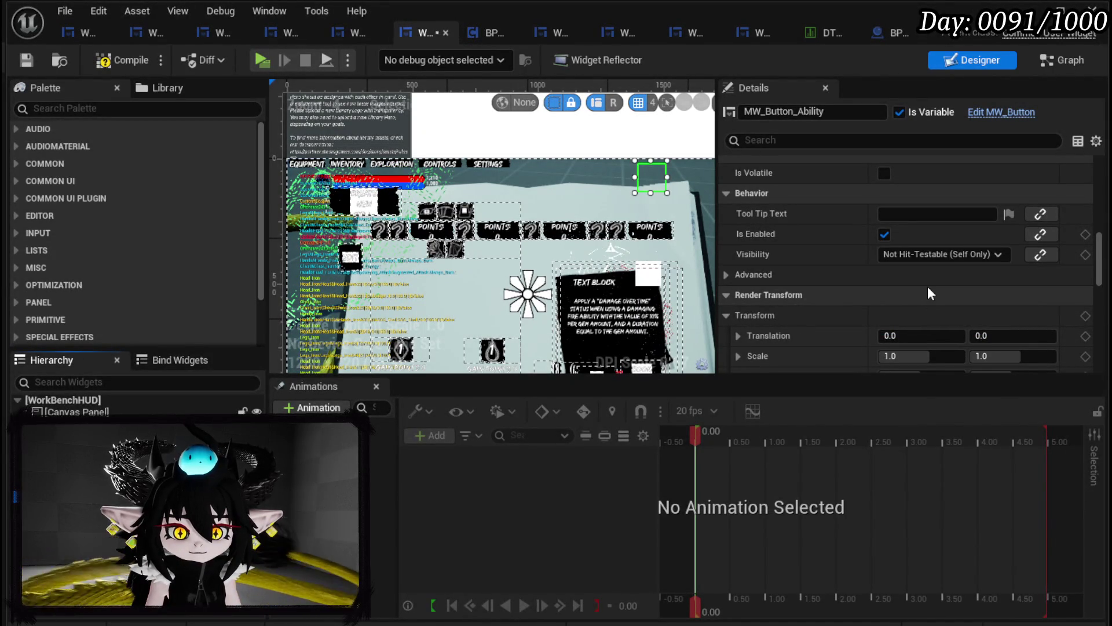
click(973, 253)
click(951, 280)
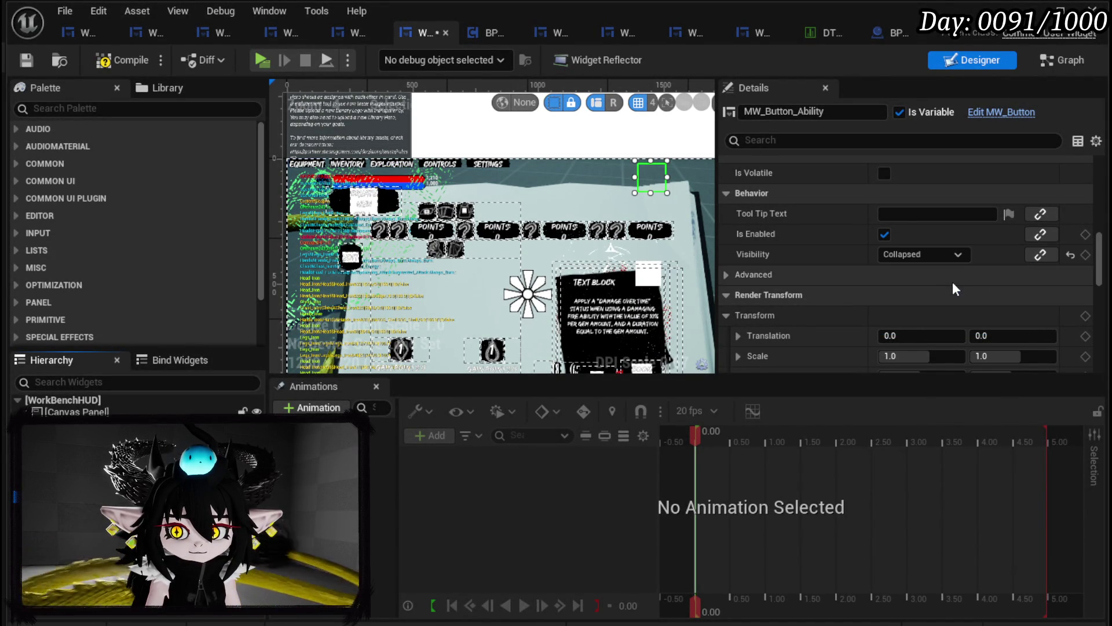
click(31, 65)
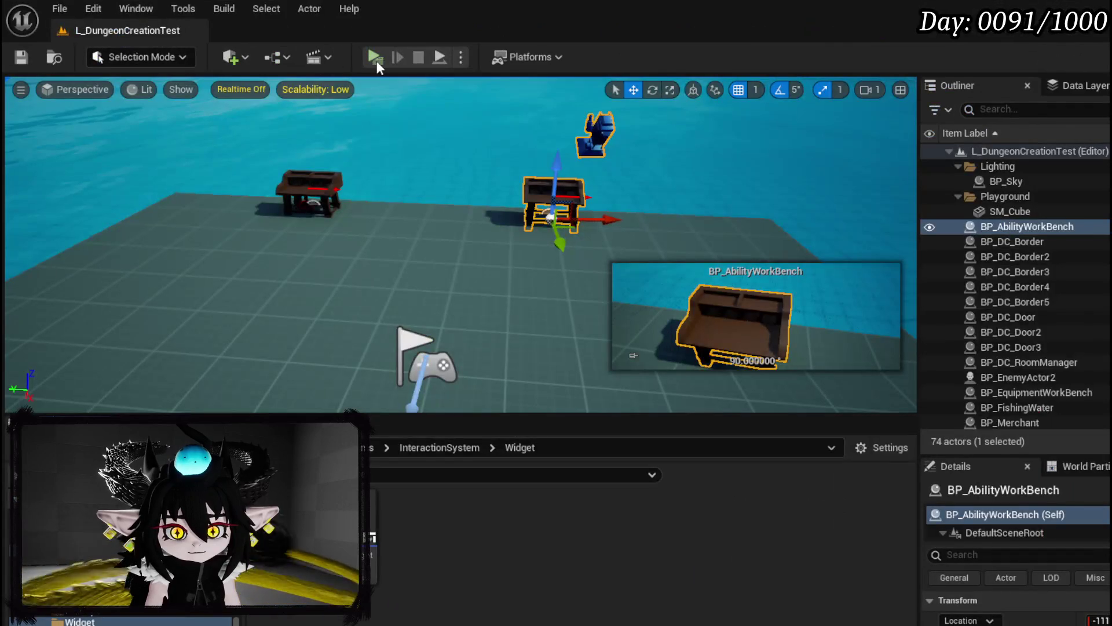
Run and stop a play preview, save the map, and return to the AbilitySystem UI assets
key(alt+p)
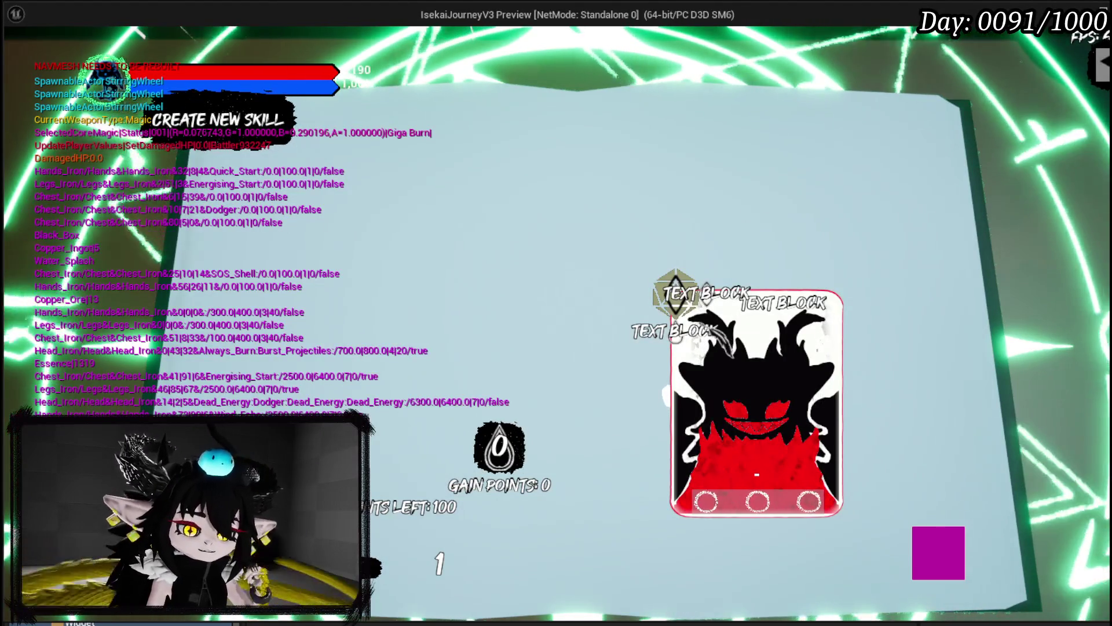
key(Escape)
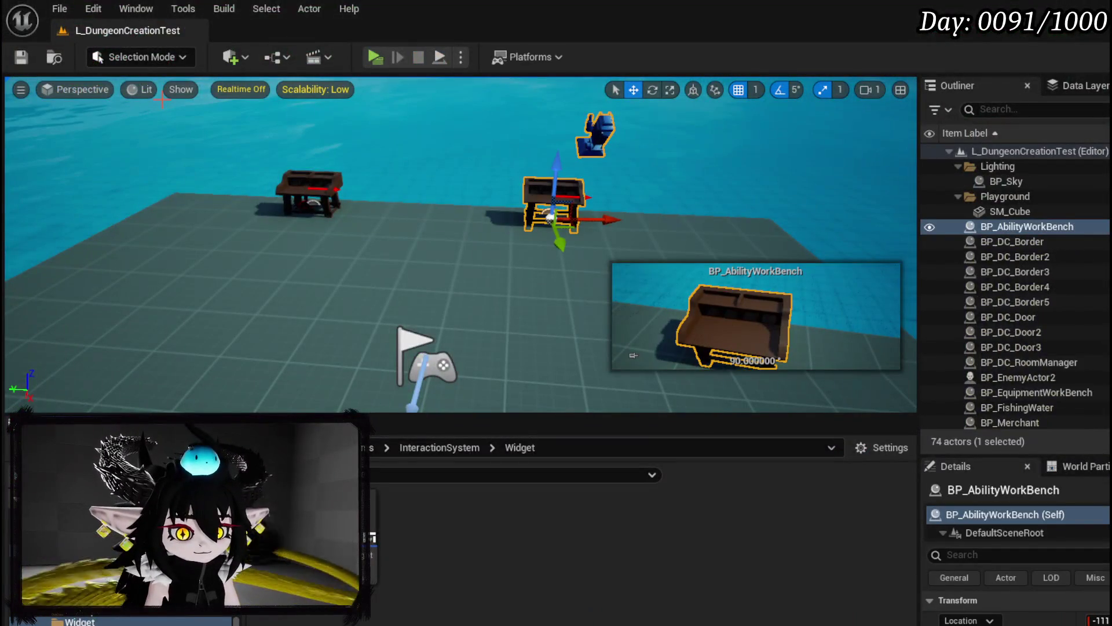
click(21, 57)
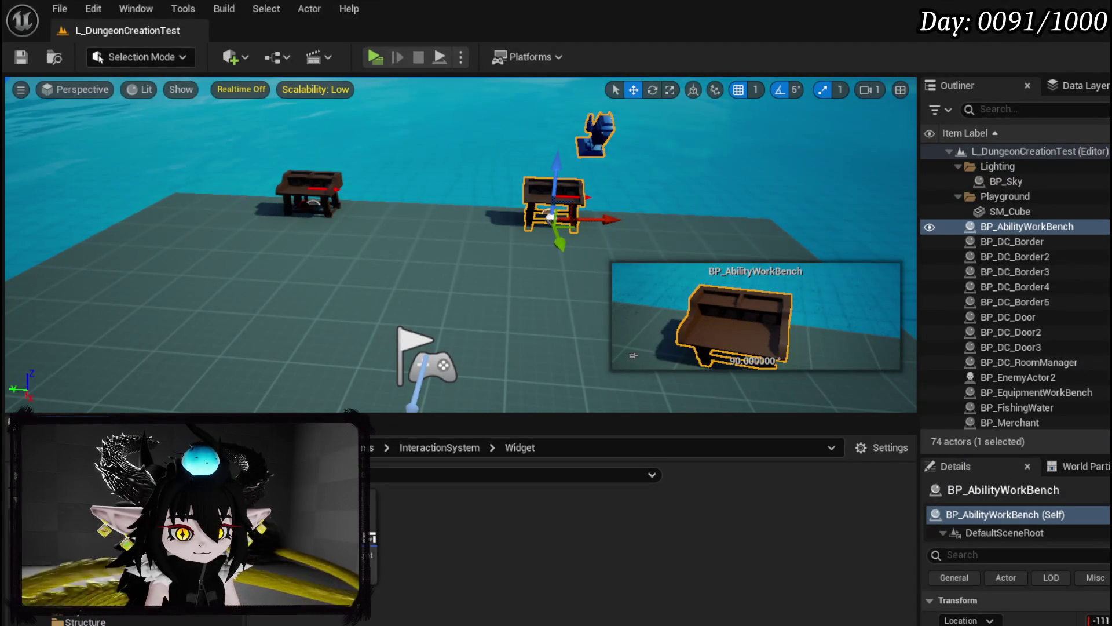
key(alt+Left)
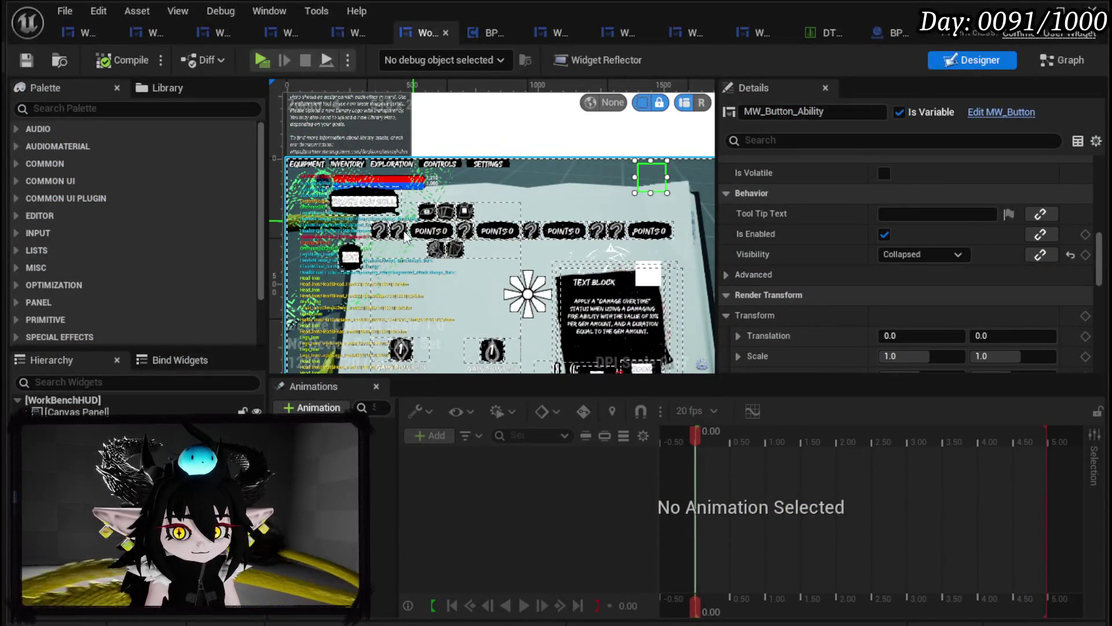
Switch to the skill panel widget blueprint and select its root canvas panel
click(70, 32)
scroll(433, 219, down, 2)
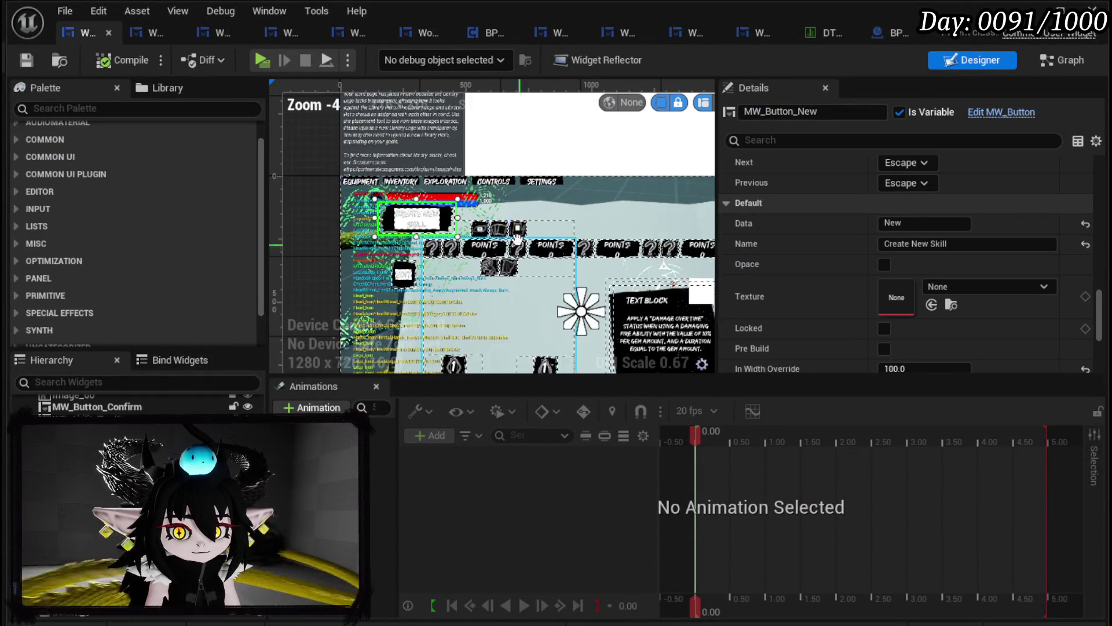
scroll(432, 219, down, 2)
scroll(555, 235, up, 1)
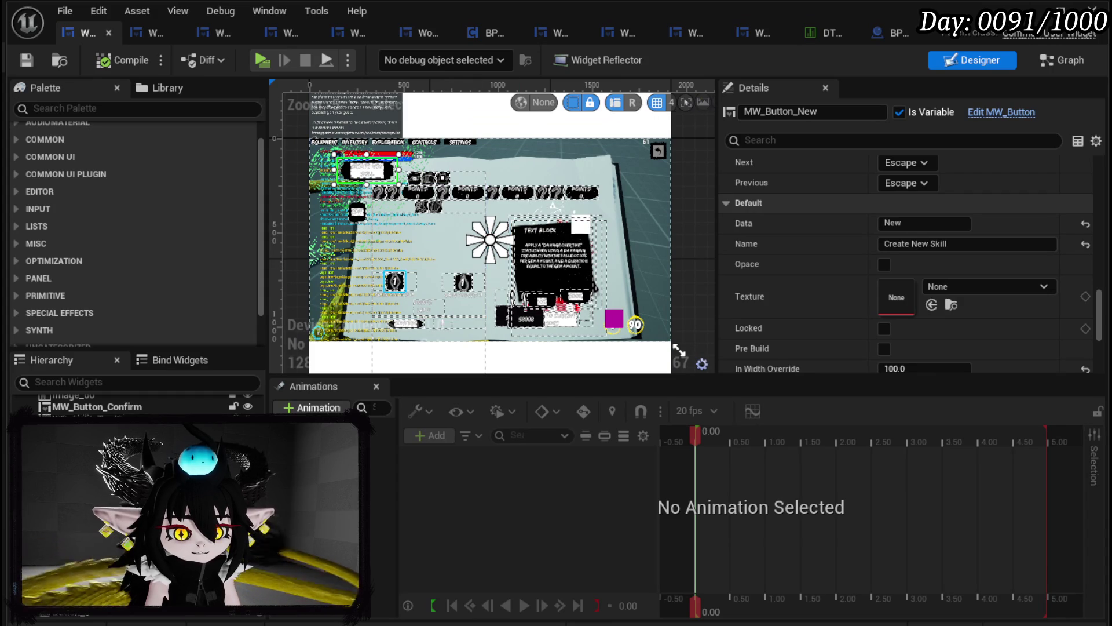
click(75, 411)
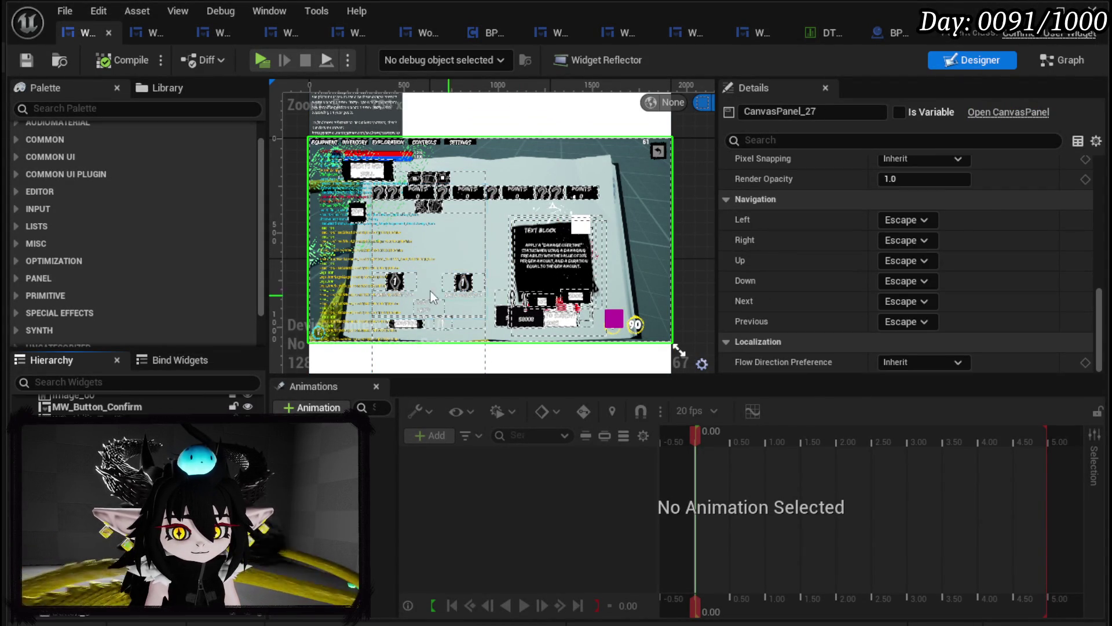
Wrap WP_AbilityToolTipp in a Canvas Panel and stretch it leftward across the page
click(576, 251)
right_click(577, 251)
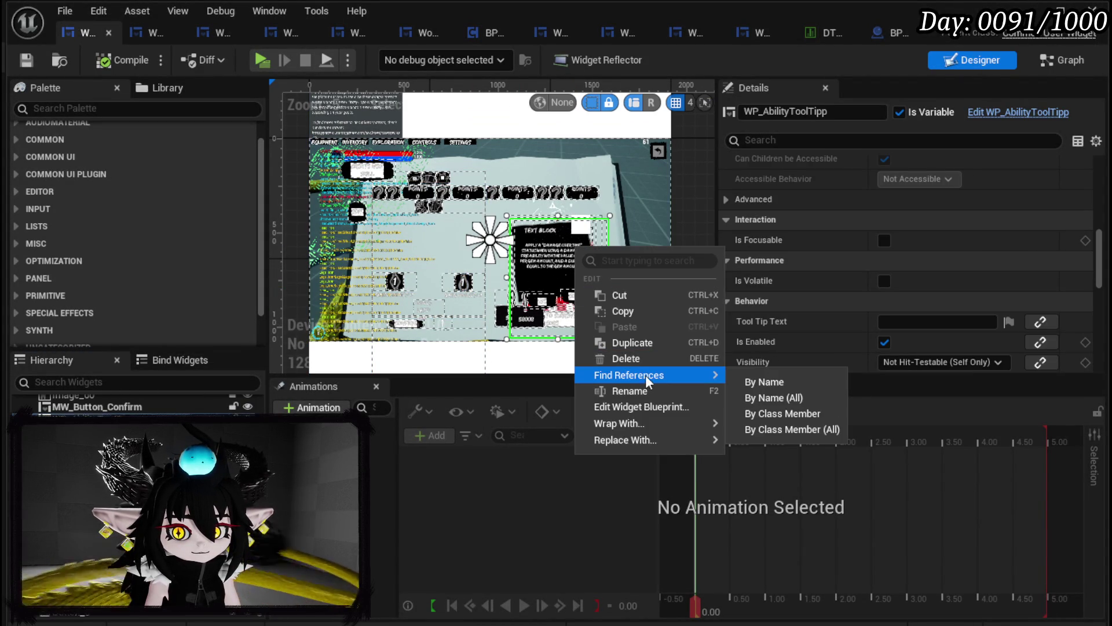
mouse_move(621, 426)
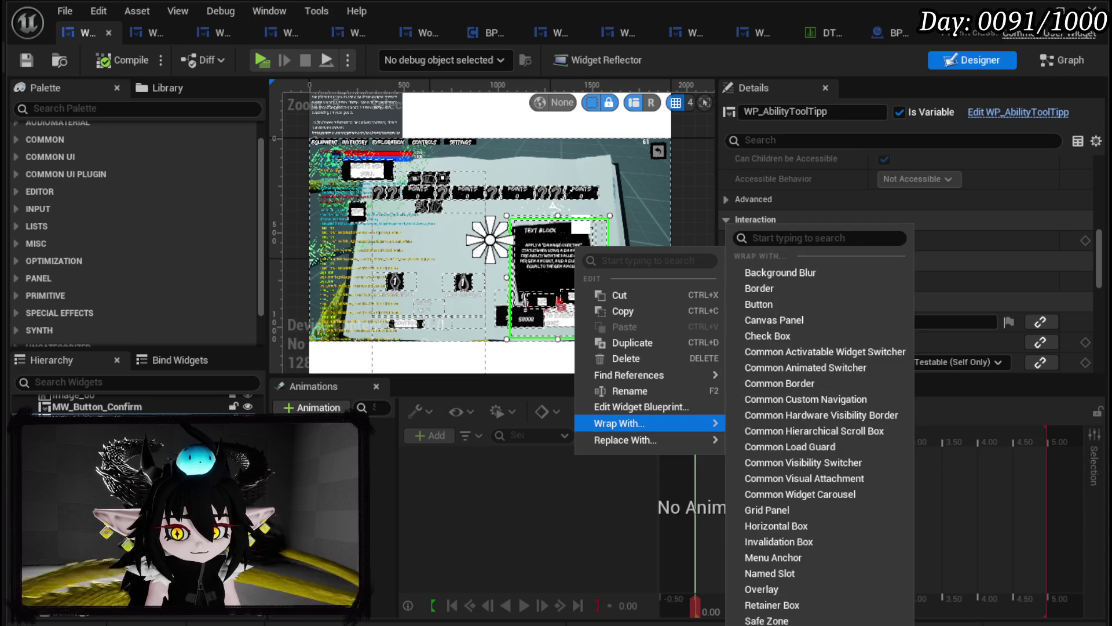
click(784, 320)
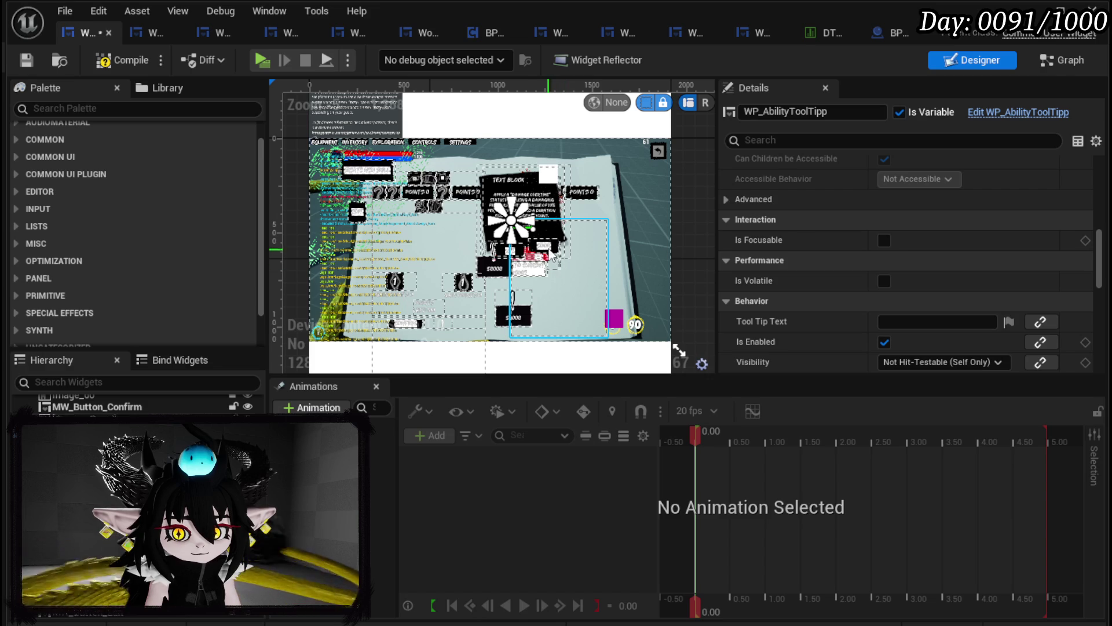
drag(529, 228, 555, 277)
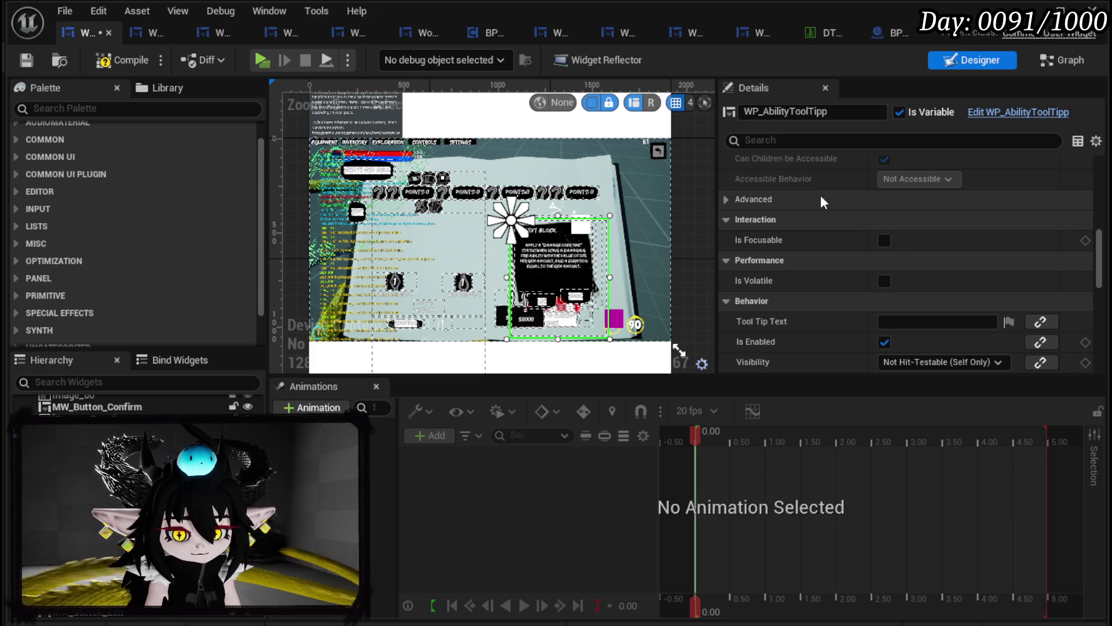
drag(507, 277, 351, 277)
Adjust the tooltip's edges and stretch its container panel left to 1331 wide
drag(481, 214, 481, 211)
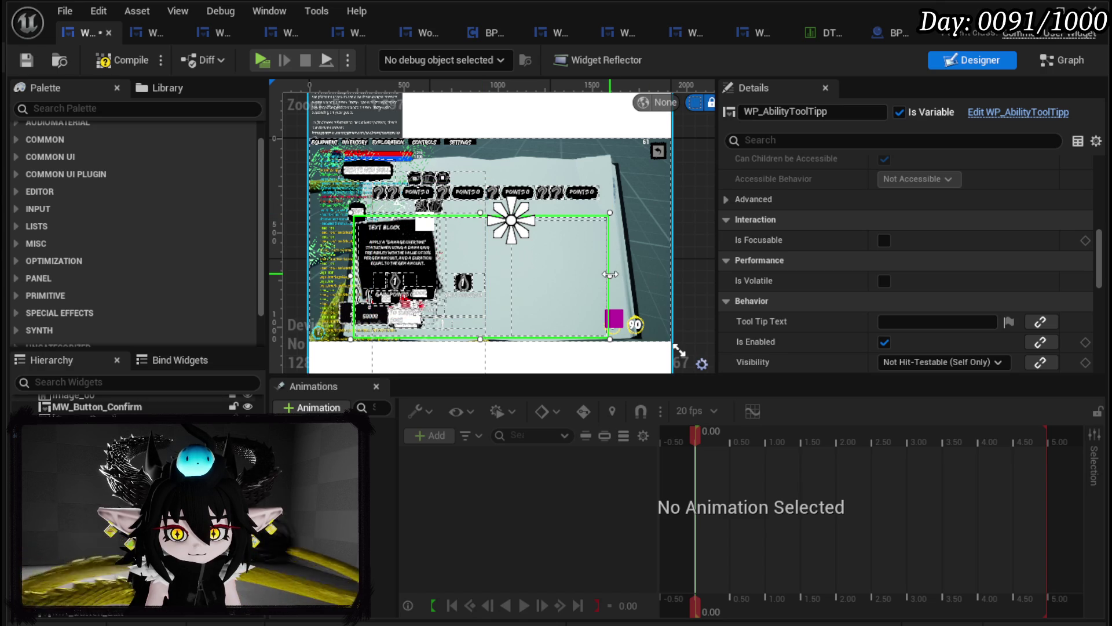
drag(611, 275, 623, 274)
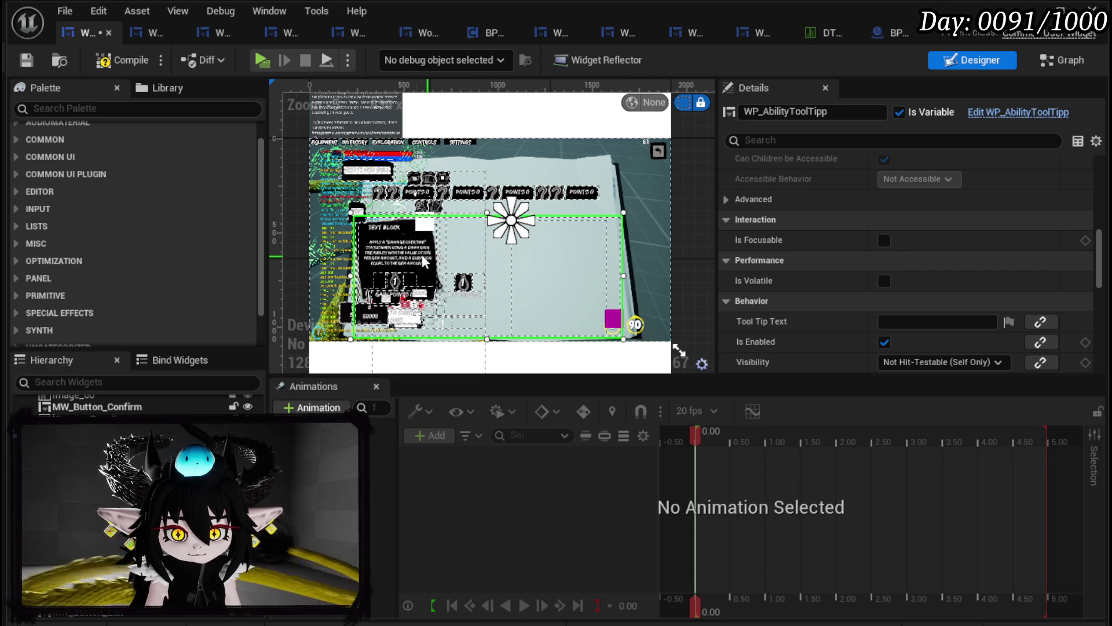
mouse_move(414, 255)
mouse_down()
mouse_move(465, 255)
mouse_move(419, 244)
mouse_up()
key(ctrl+z)
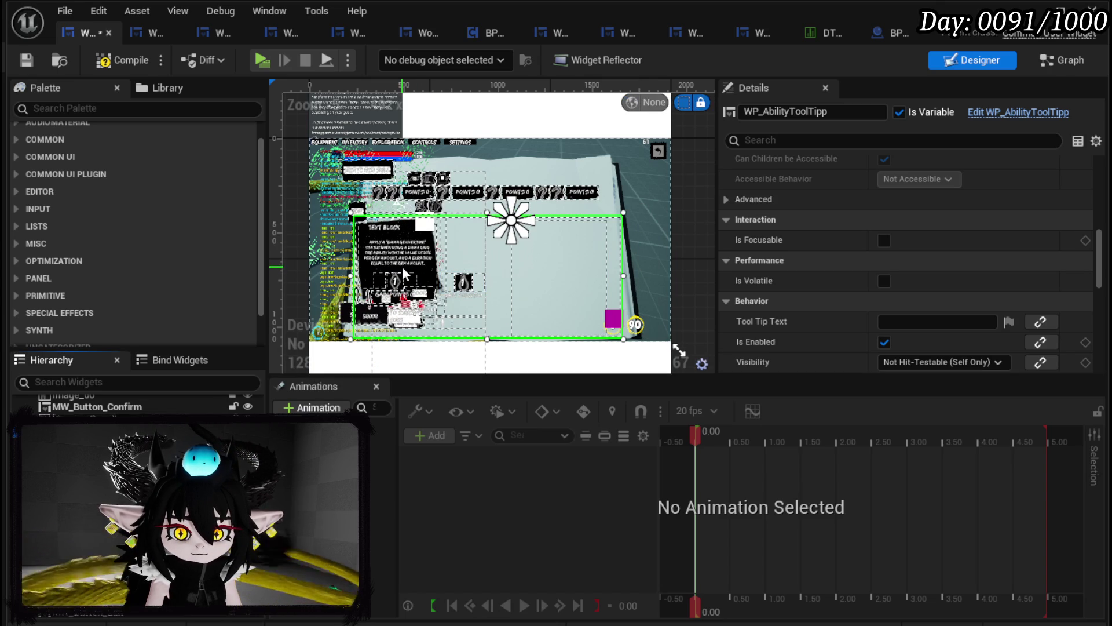
scroll(405, 274, up, 1)
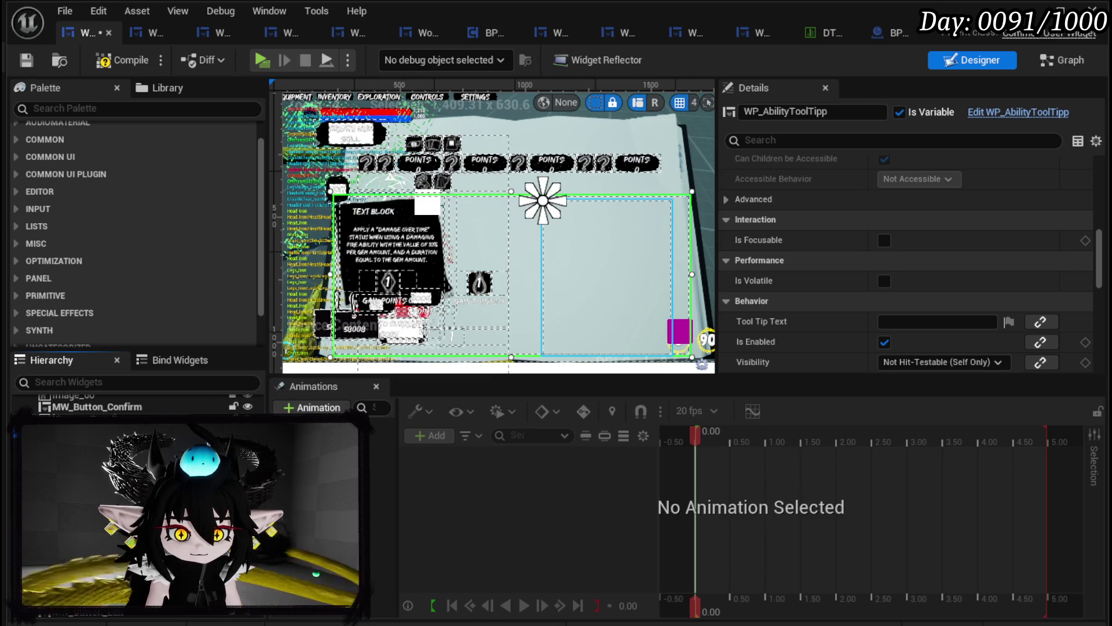
click(560, 295)
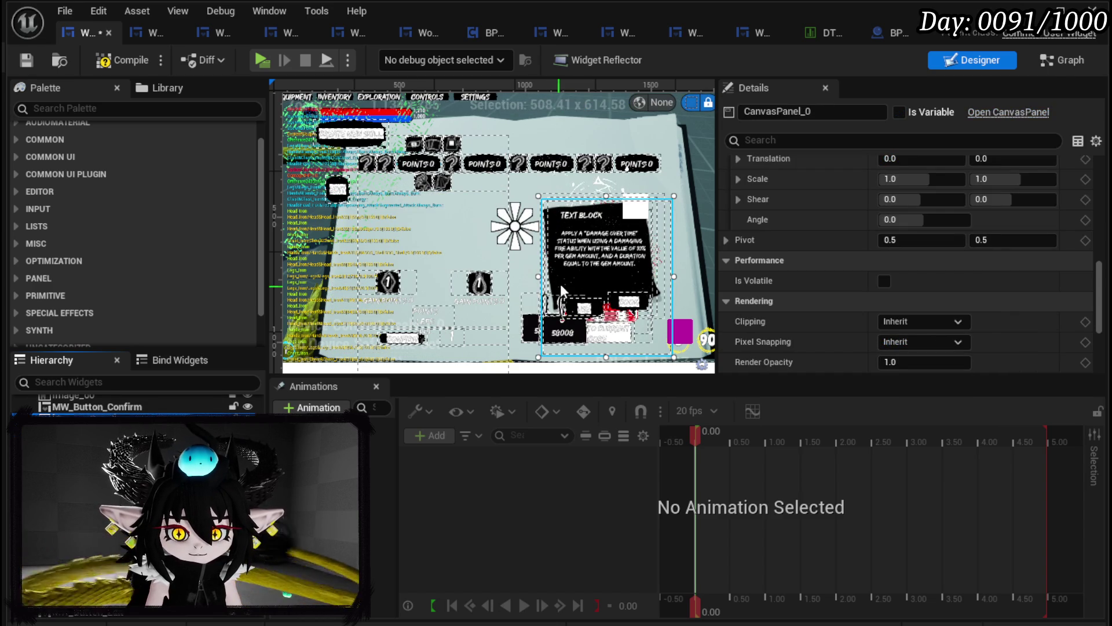
drag(538, 277, 332, 277)
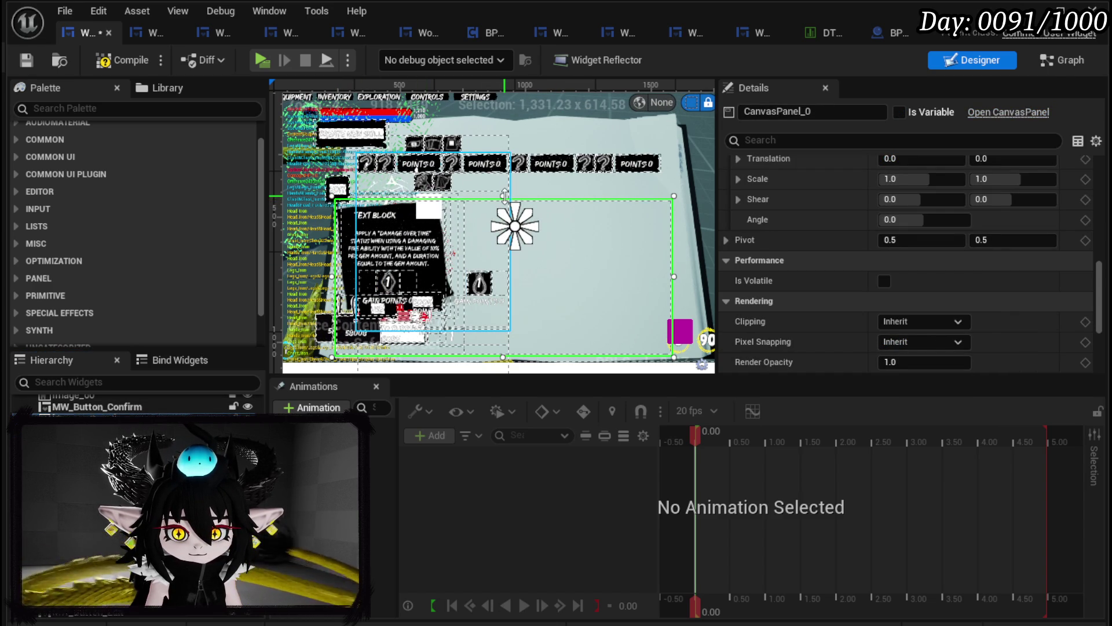
Anchor WP_AbilityToolTipp with a preset and move it to the panel's right side
click(382, 251)
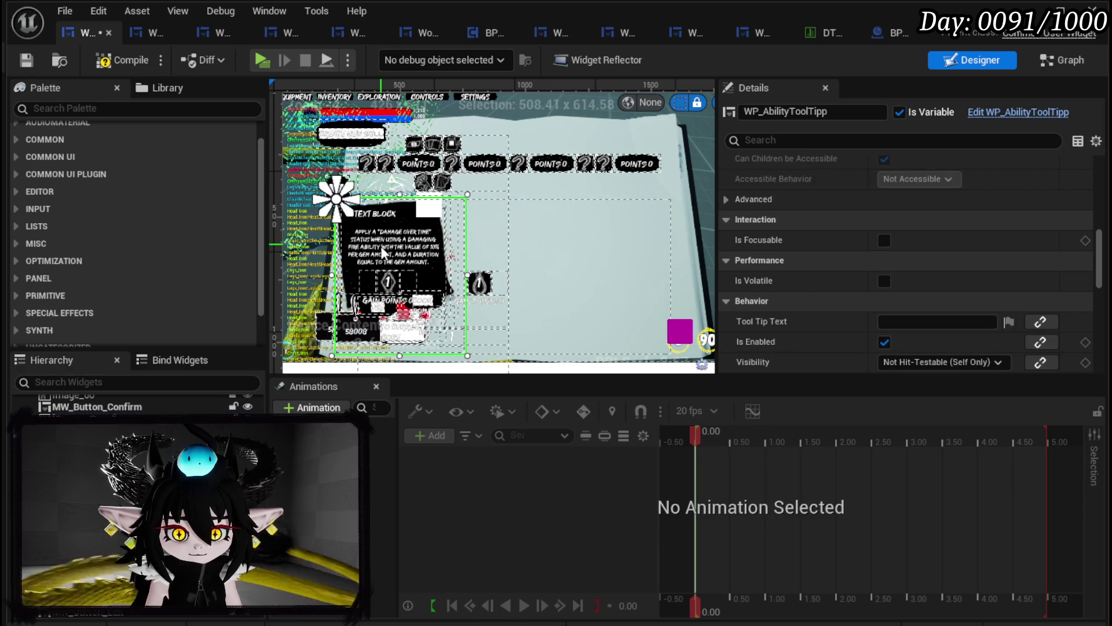
scroll(904, 215, up, 3)
scroll(903, 215, up, 5)
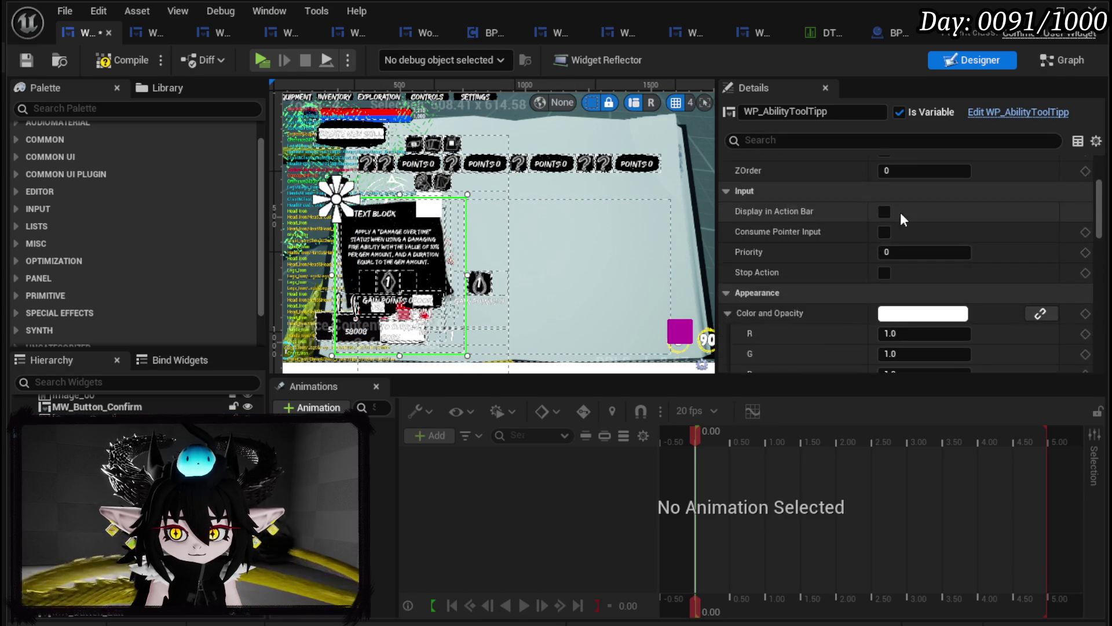
click(918, 186)
click(958, 273)
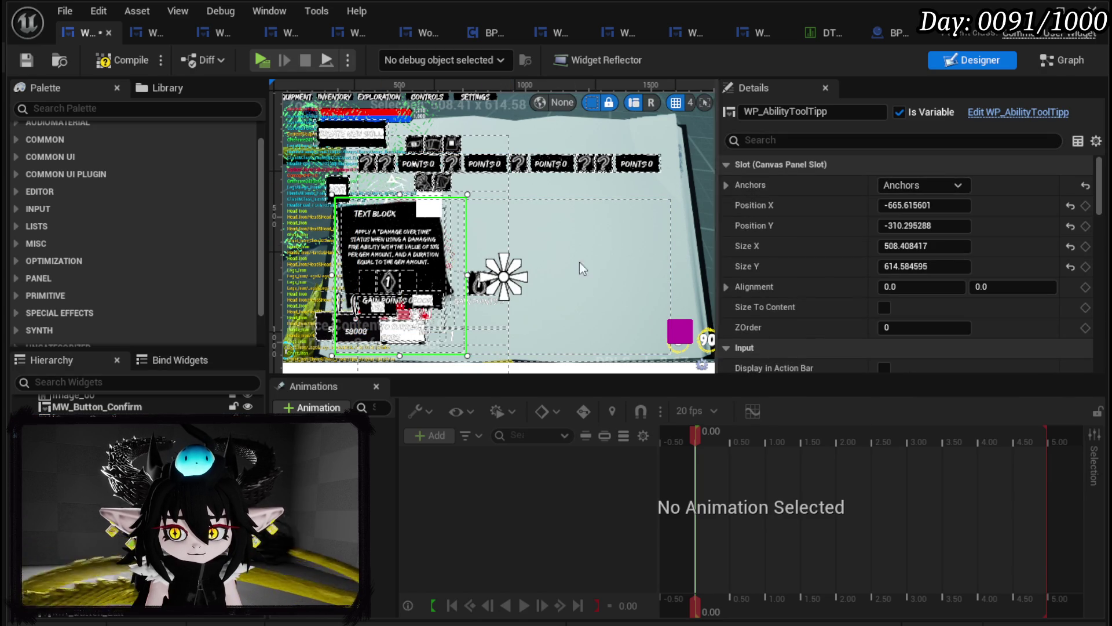
mouse_move(401, 260)
mouse_down()
mouse_move(626, 269)
mouse_move(614, 265)
mouse_up()
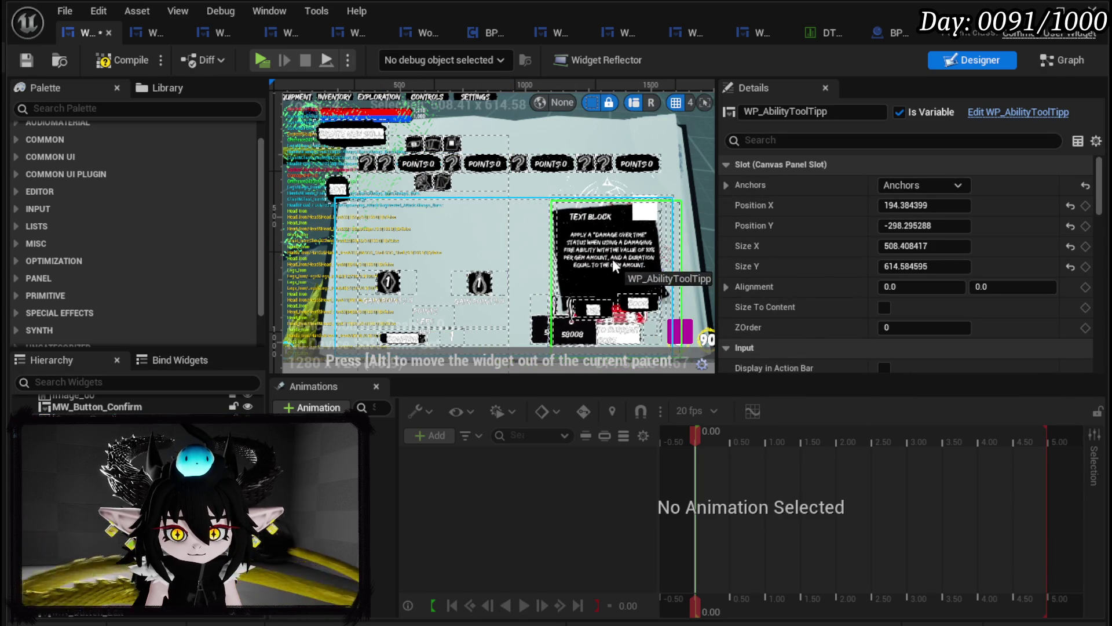
click(472, 290)
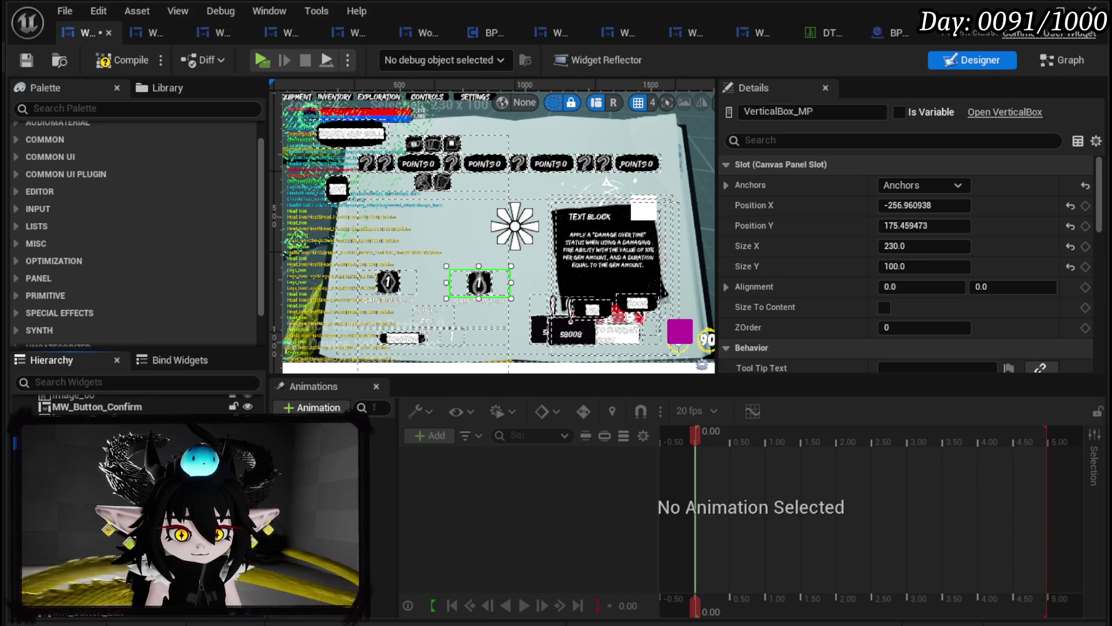
Rename the canvas panel CanvasPanel_SkillSetup, mark it as a variable, and save
scroll(139, 406, down, 5)
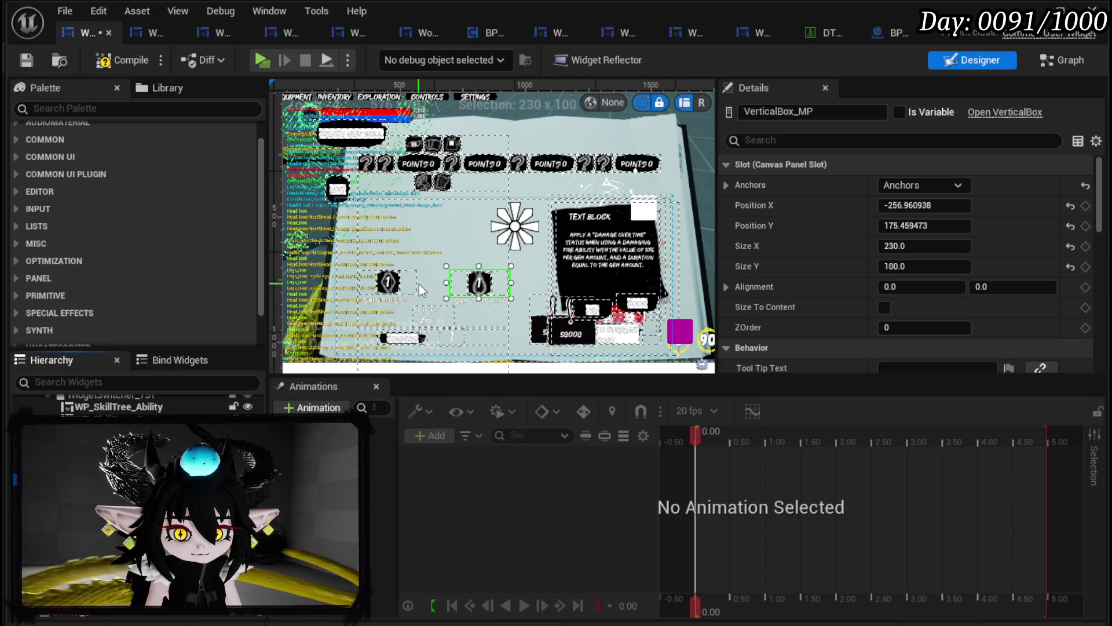
click(439, 237)
click(807, 111)
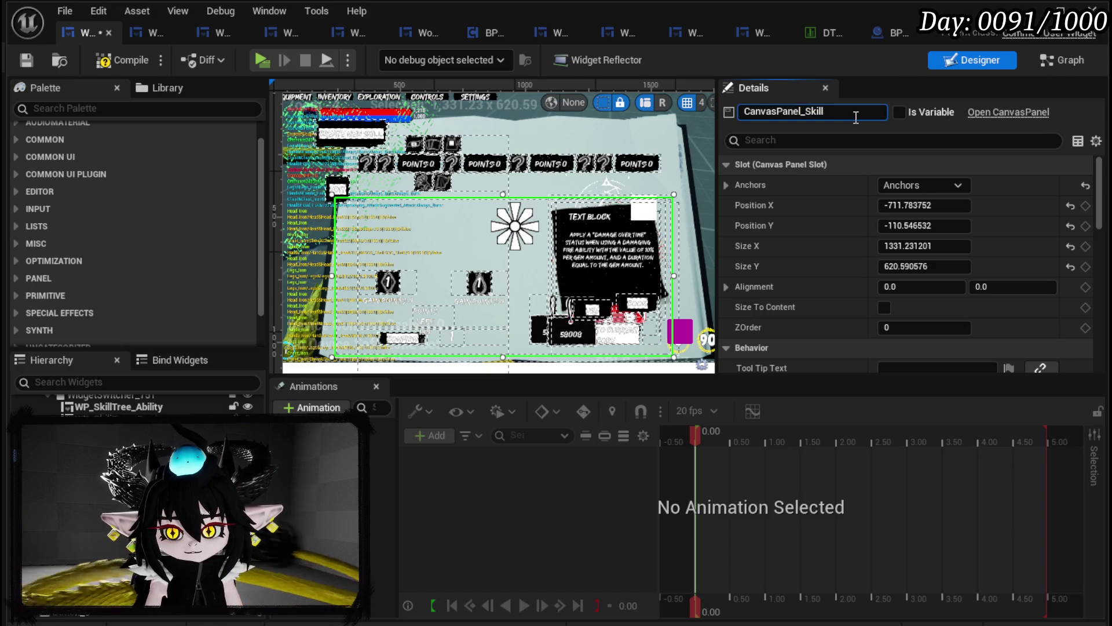
text(Setup)
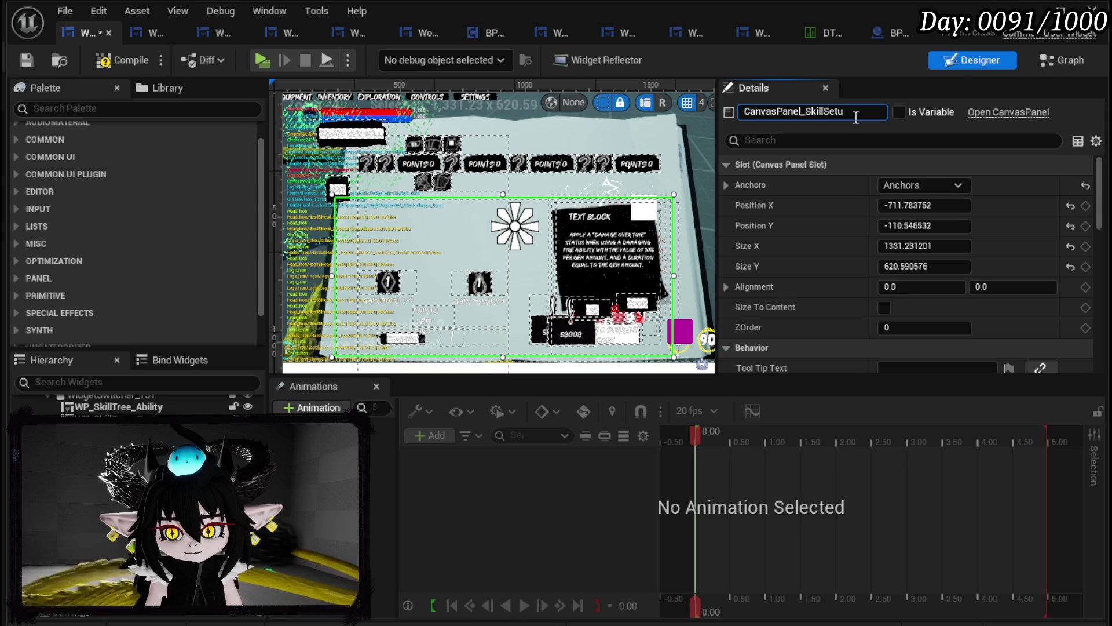
key(Return)
click(902, 113)
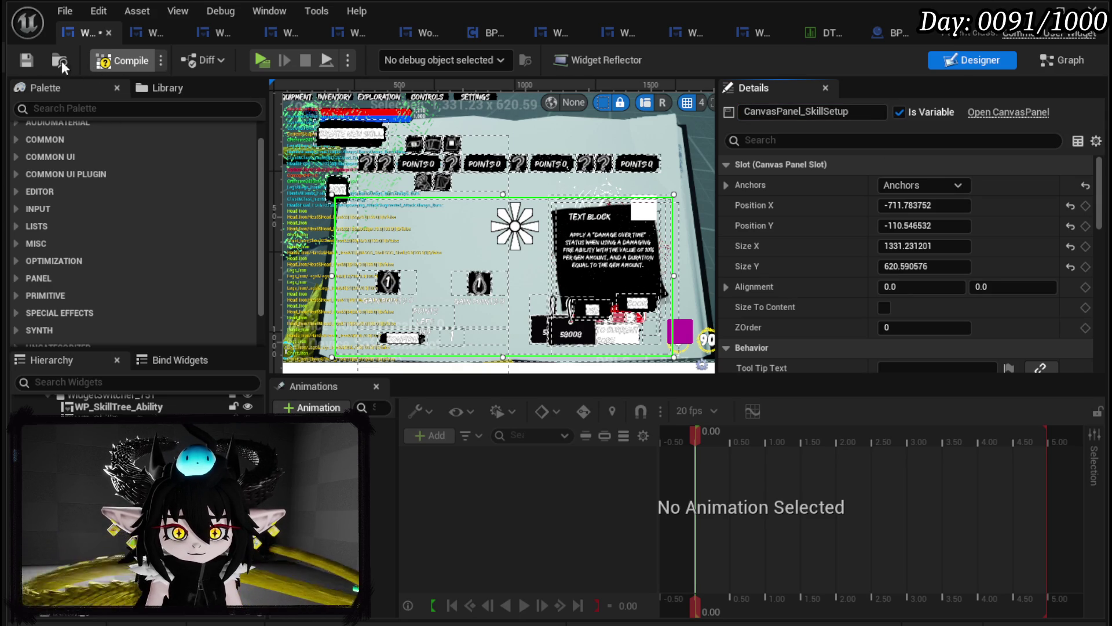
click(33, 60)
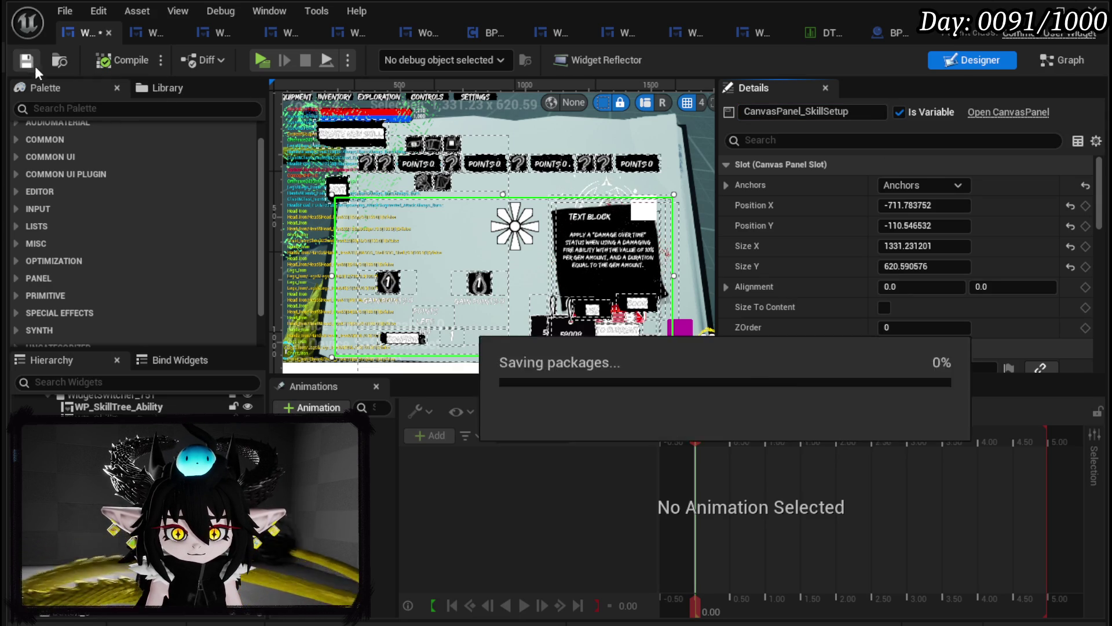
click(480, 290)
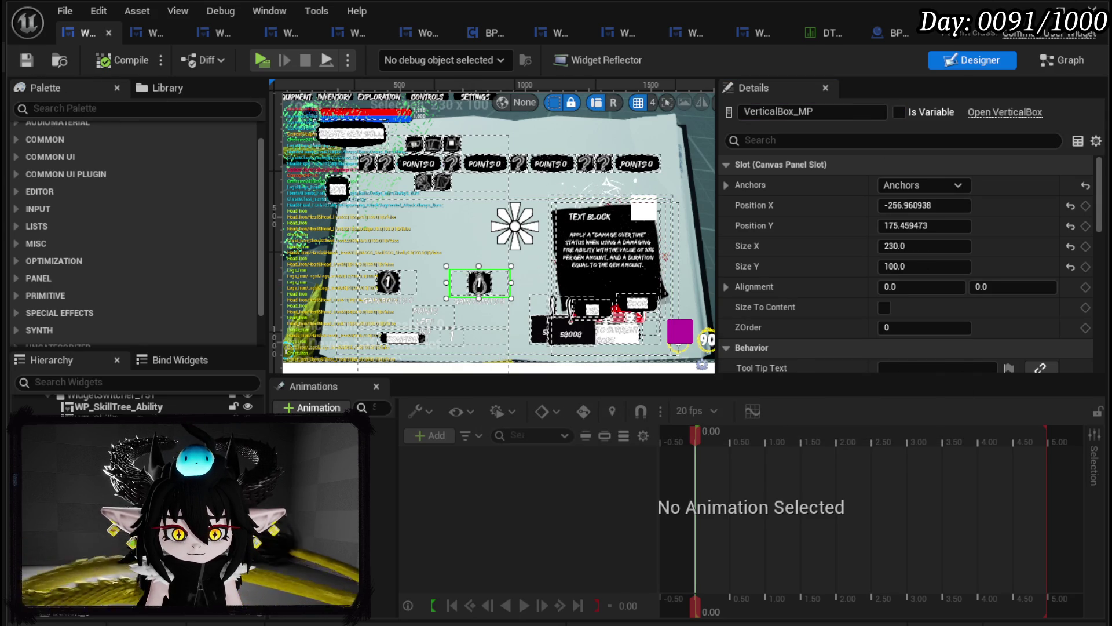
Move both skill icons lower in the skill panel
ctrl+click(388, 282)
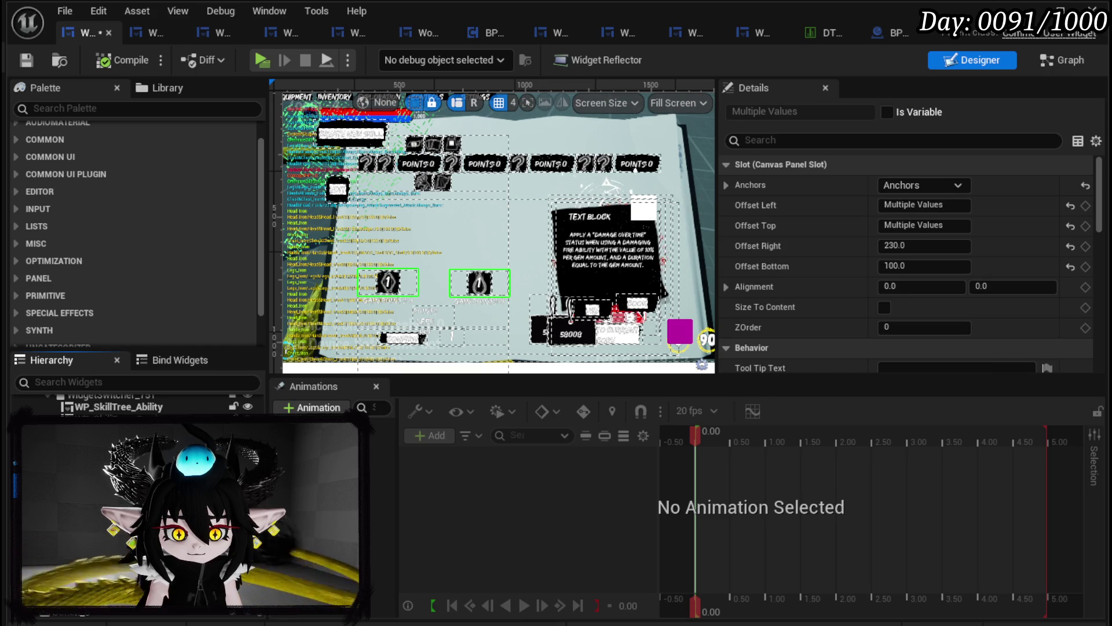
drag(480, 290, 468, 339)
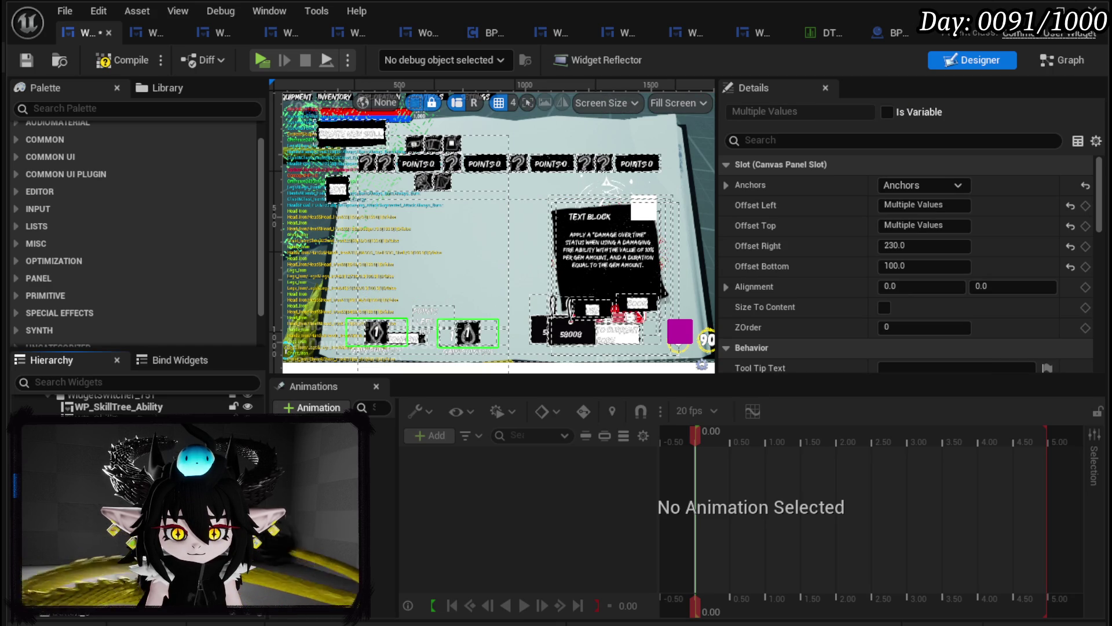
click(913, 181)
click(973, 264)
Reposition the MP and AP point counters
click(468, 334)
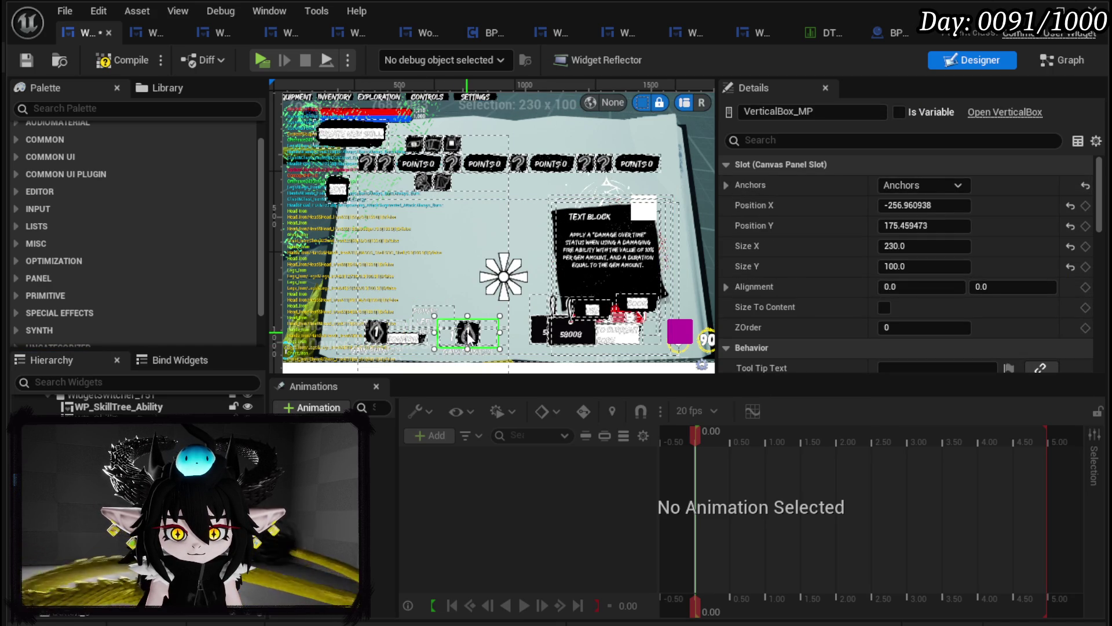
scroll(468, 334, up, 3)
drag(577, 308, 602, 255)
drag(395, 302, 401, 255)
Move the MW_EditibleNumber field down to the panel's bottom
click(499, 319)
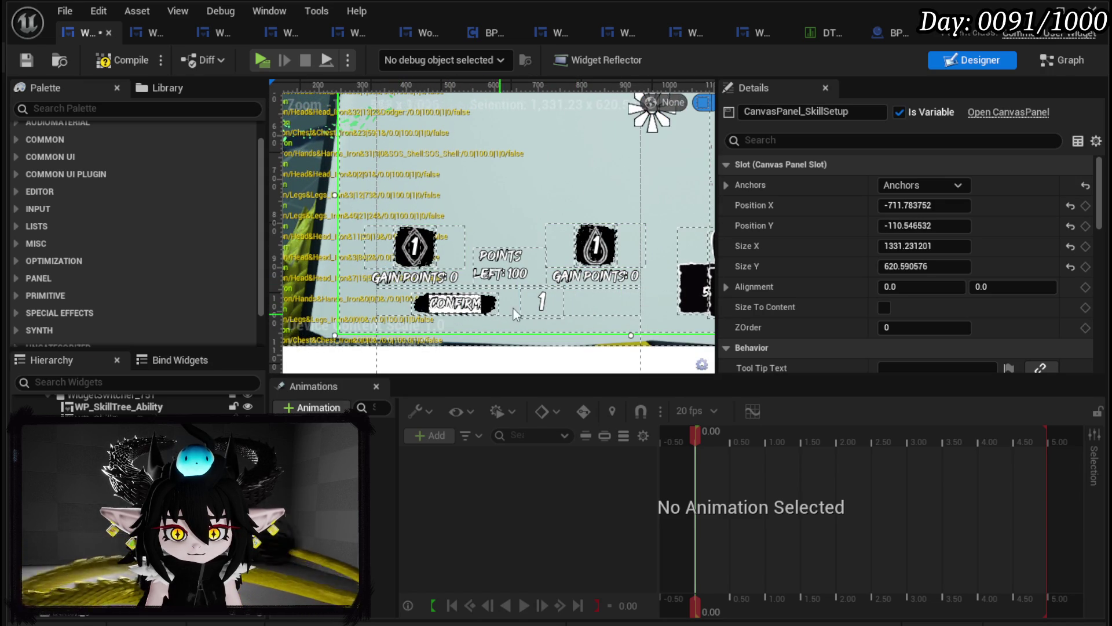
click(559, 301)
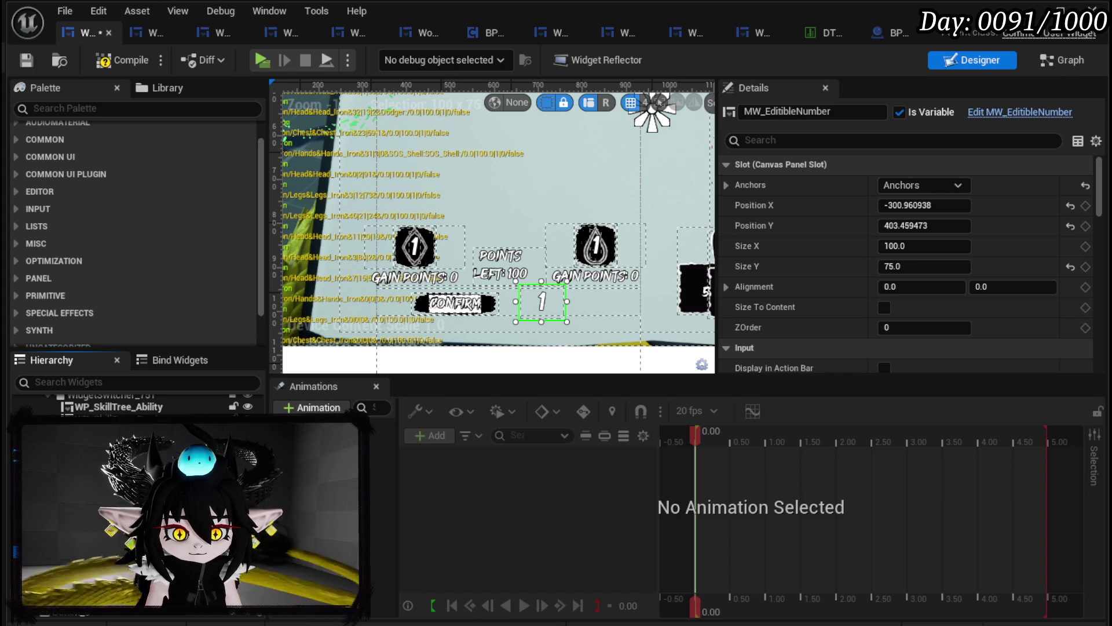
mouse_move(548, 309)
mouse_down()
mouse_move(502, 363)
mouse_move(525, 255)
mouse_move(533, 272)
mouse_up()
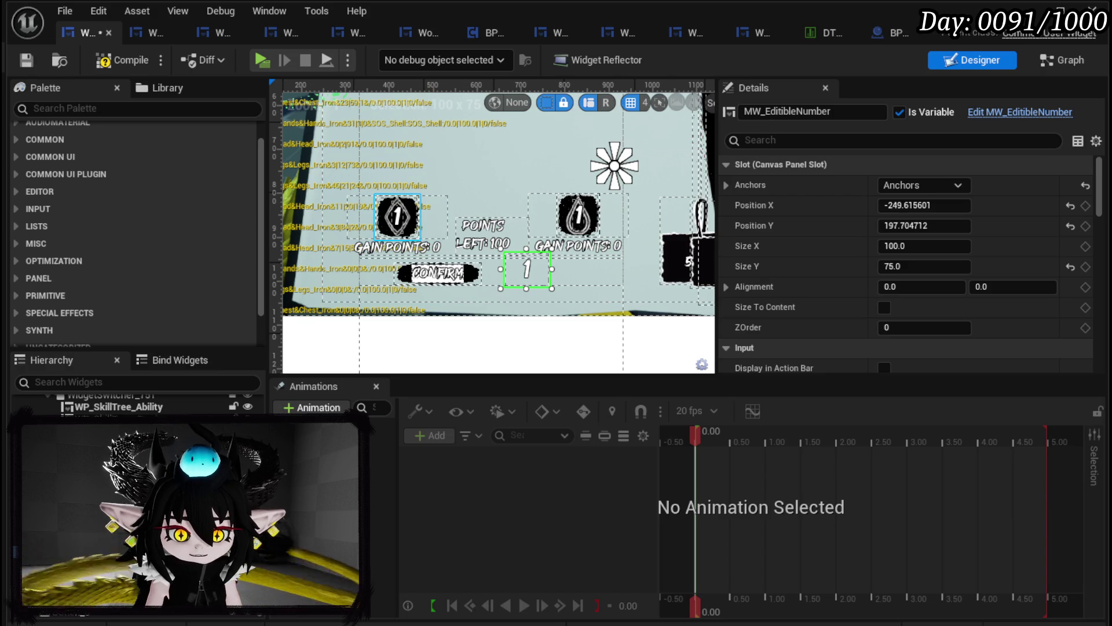
Move the CONFIRM button lower, beside the number field
click(438, 273)
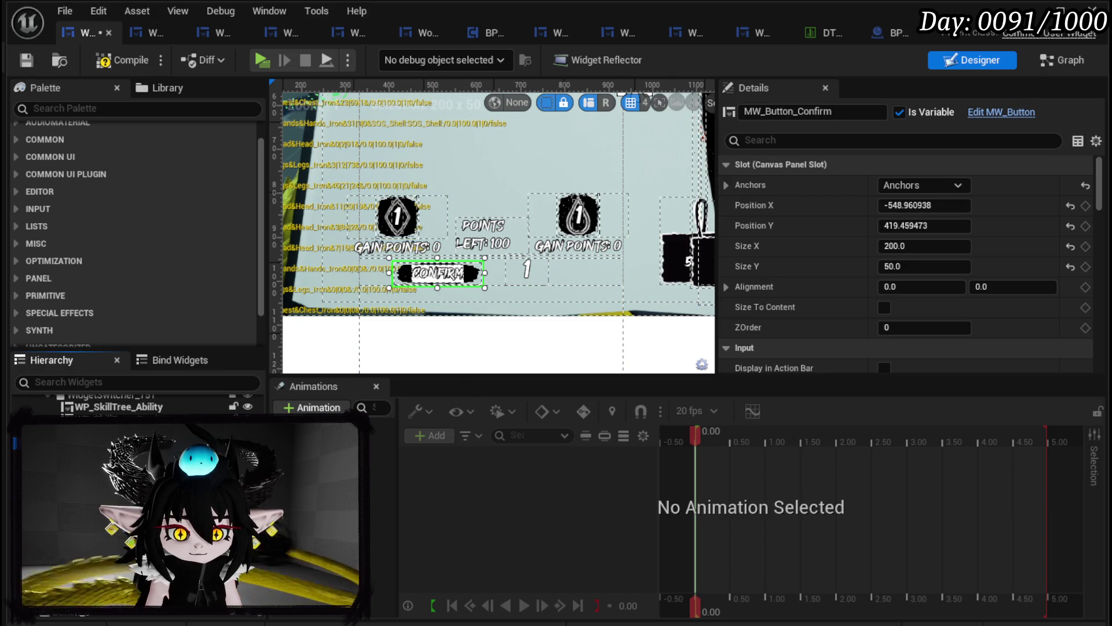
mouse_move(438, 273)
mouse_down()
mouse_move(406, 335)
mouse_move(414, 360)
mouse_move(451, 277)
mouse_up()
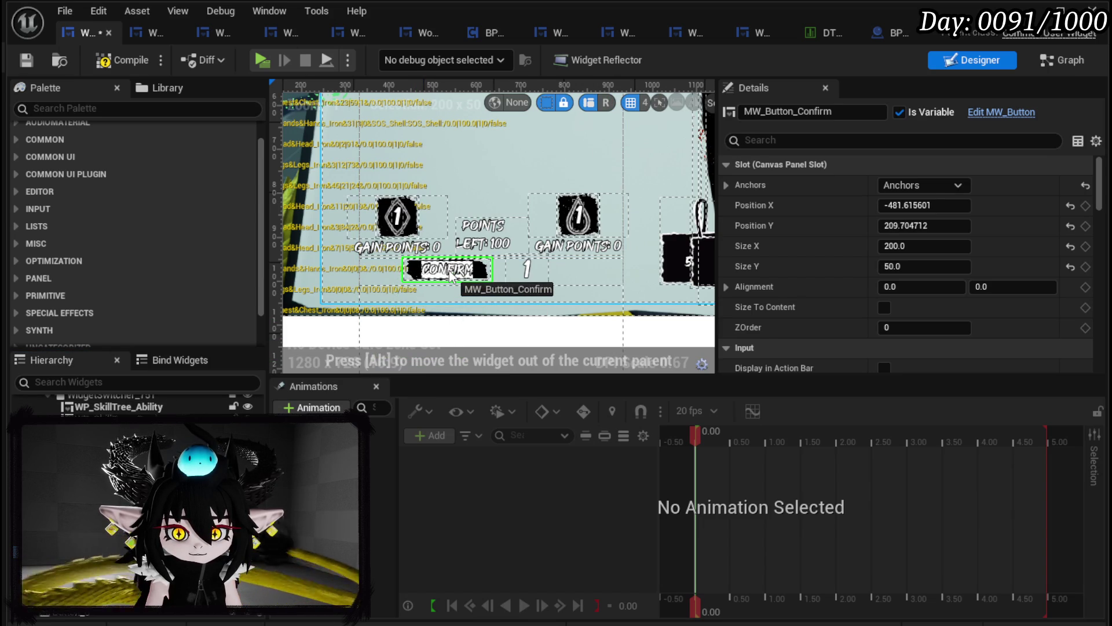
scroll(452, 276, down, 4)
click(509, 222)
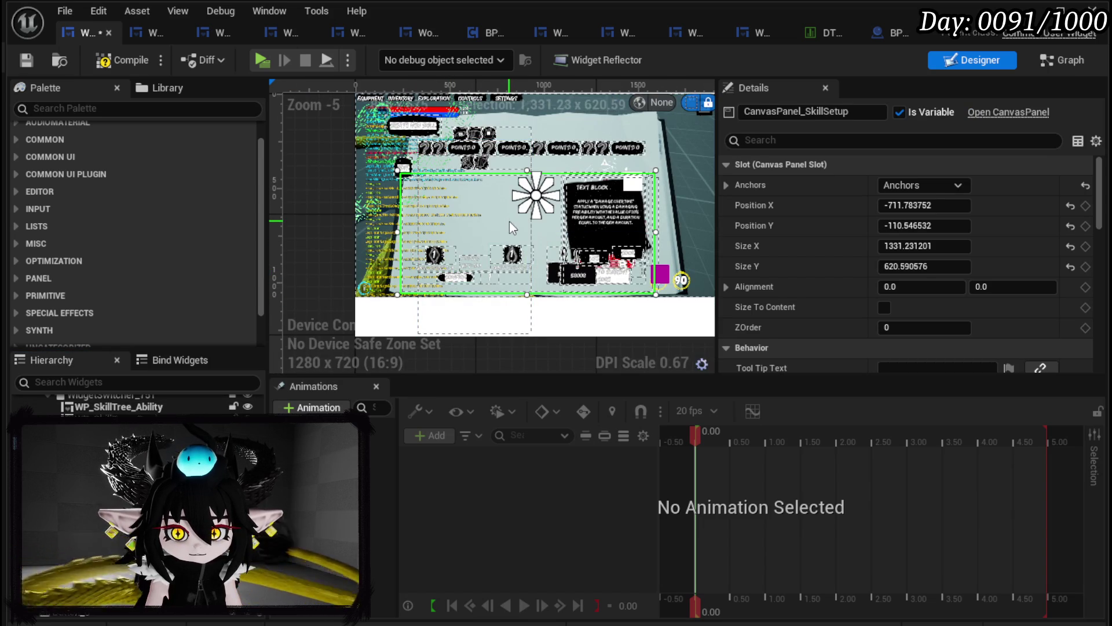
Toggle the skill setup panel's visibility on and off, then save the widget
click(247, 439)
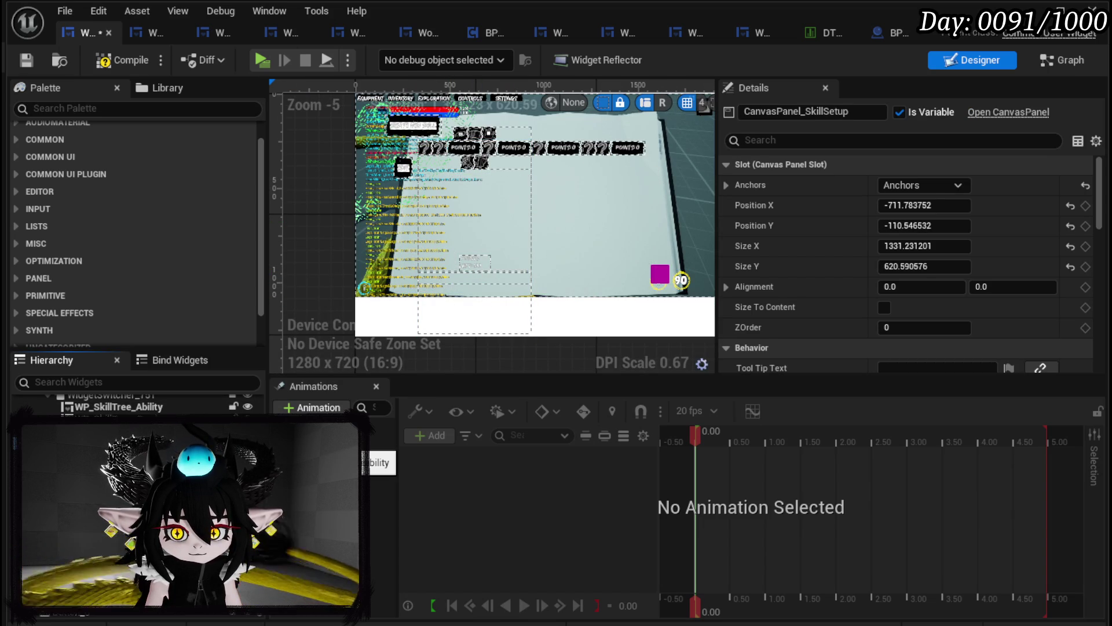
click(248, 440)
click(248, 440)
click(247, 439)
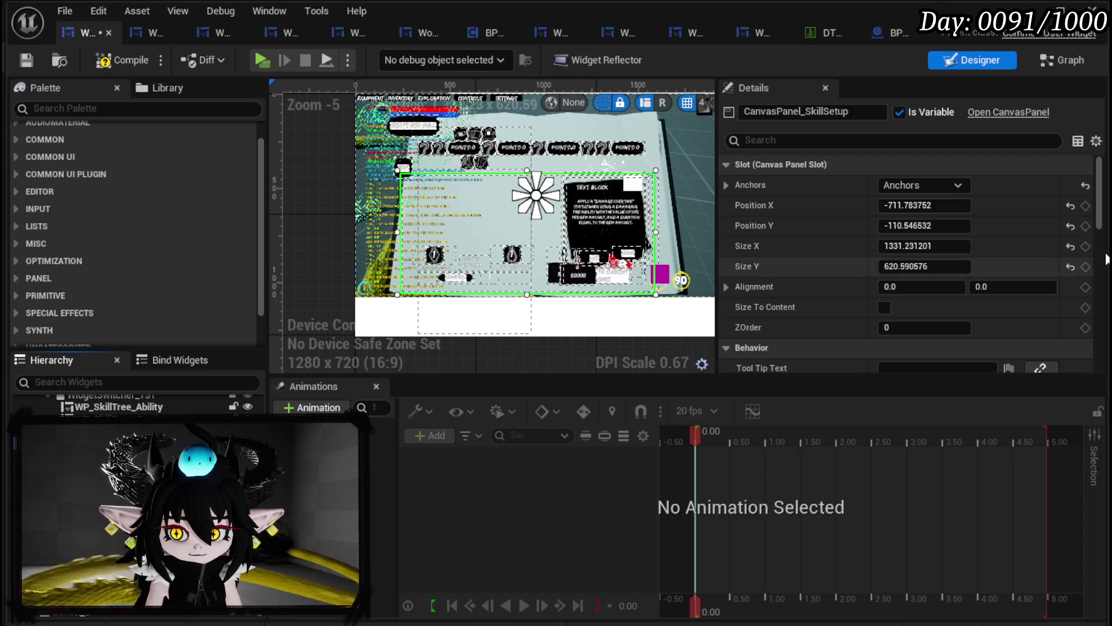
click(30, 60)
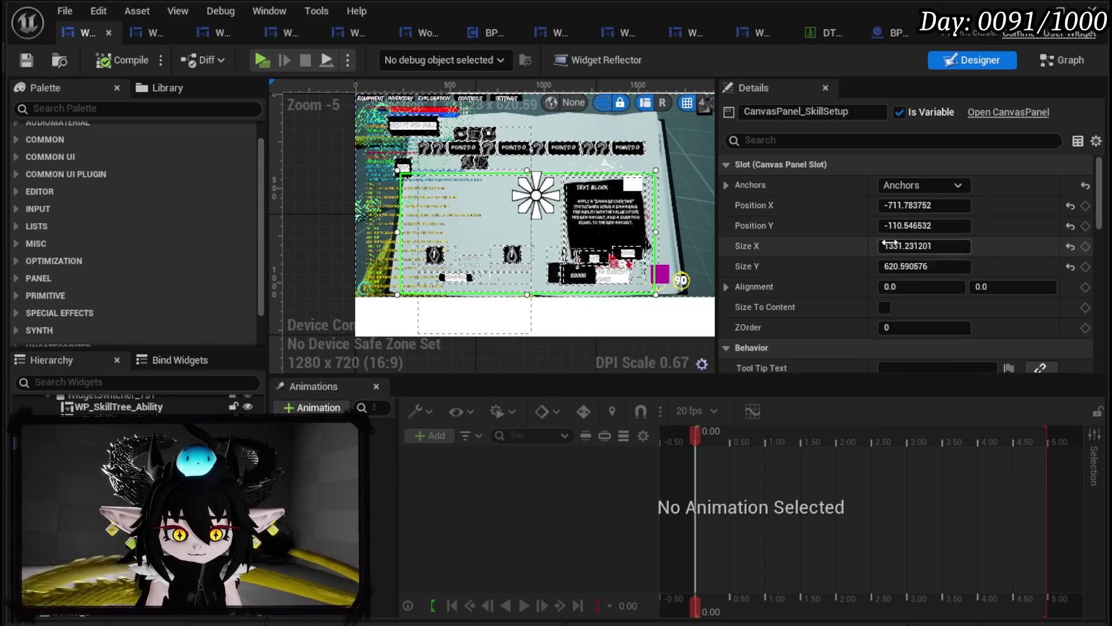
Set CanvasPanel_SkillSetup's Visibility to Collapsed and save the widget
scroll(891, 244, down, 5)
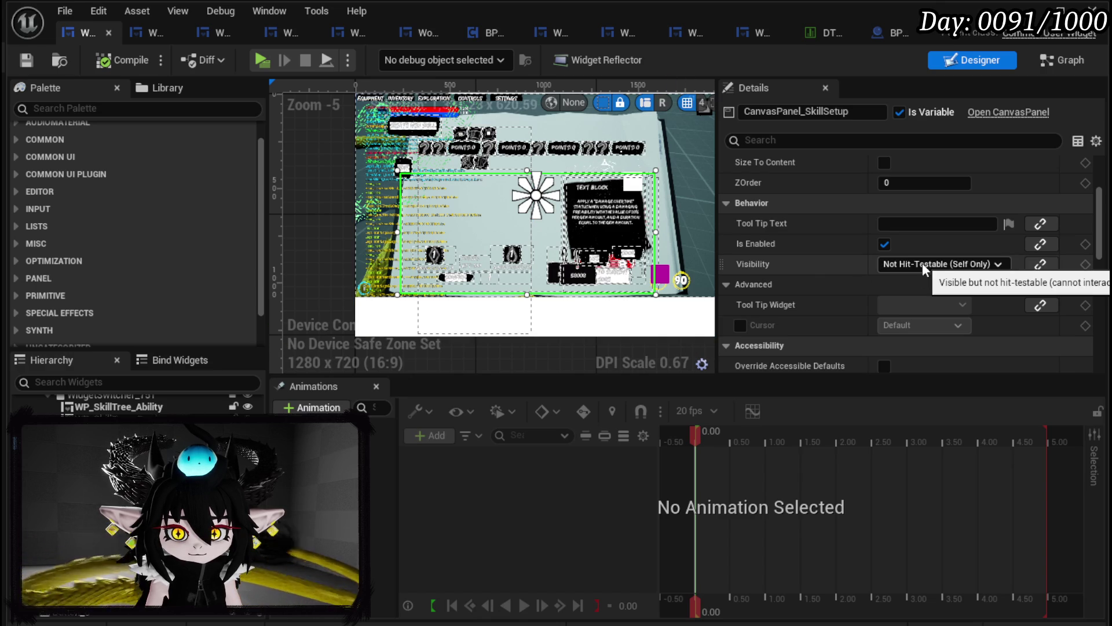
scroll(922, 263, up, 5)
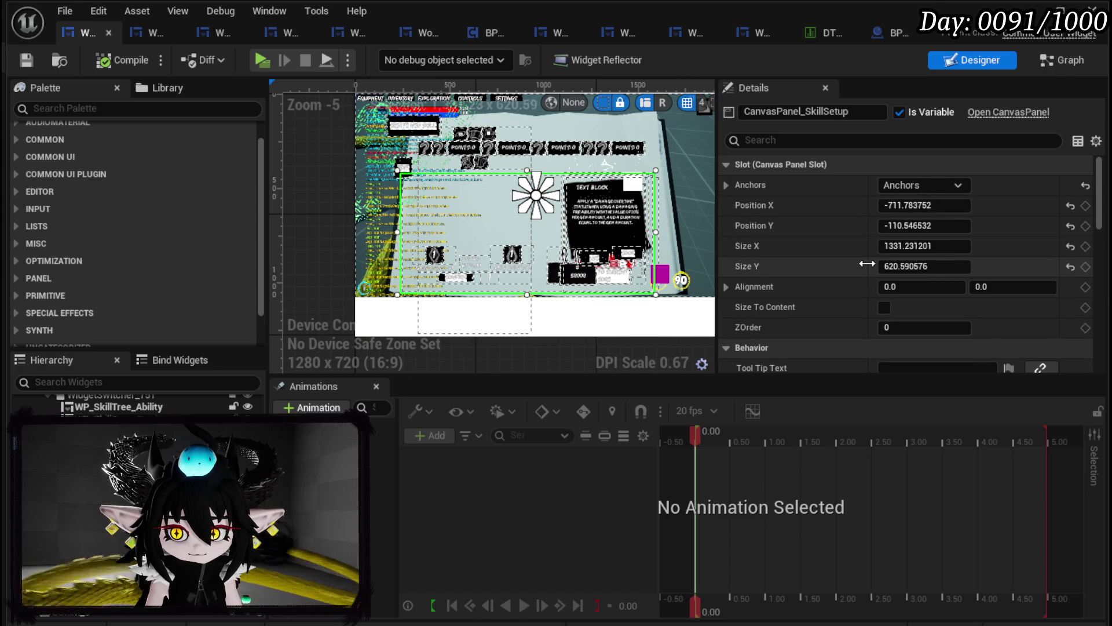
scroll(874, 264, down, 5)
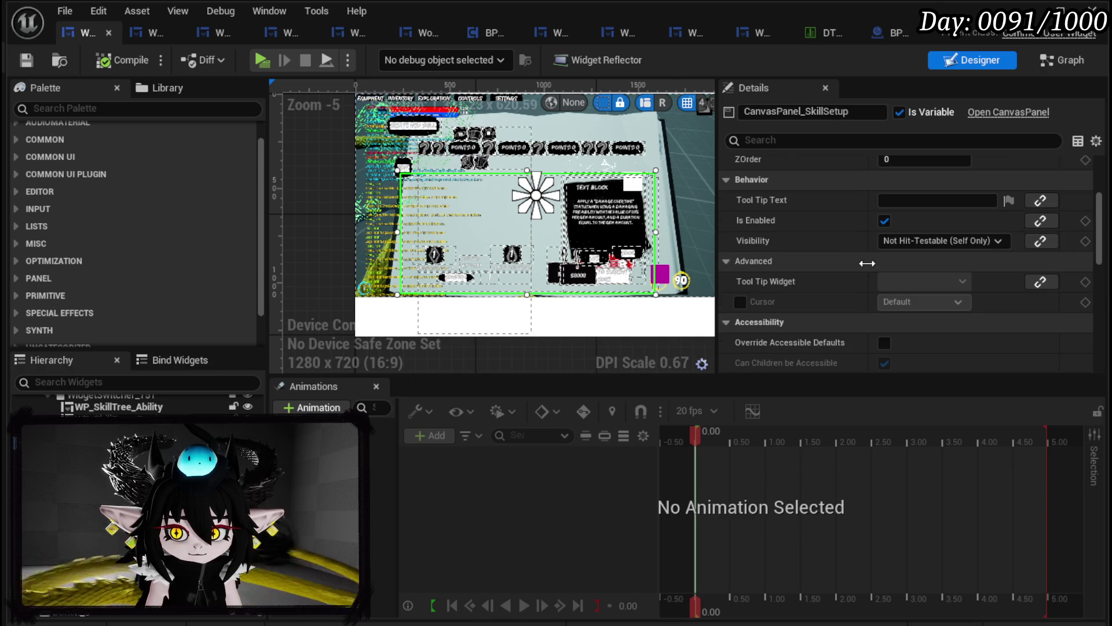
click(909, 242)
click(907, 271)
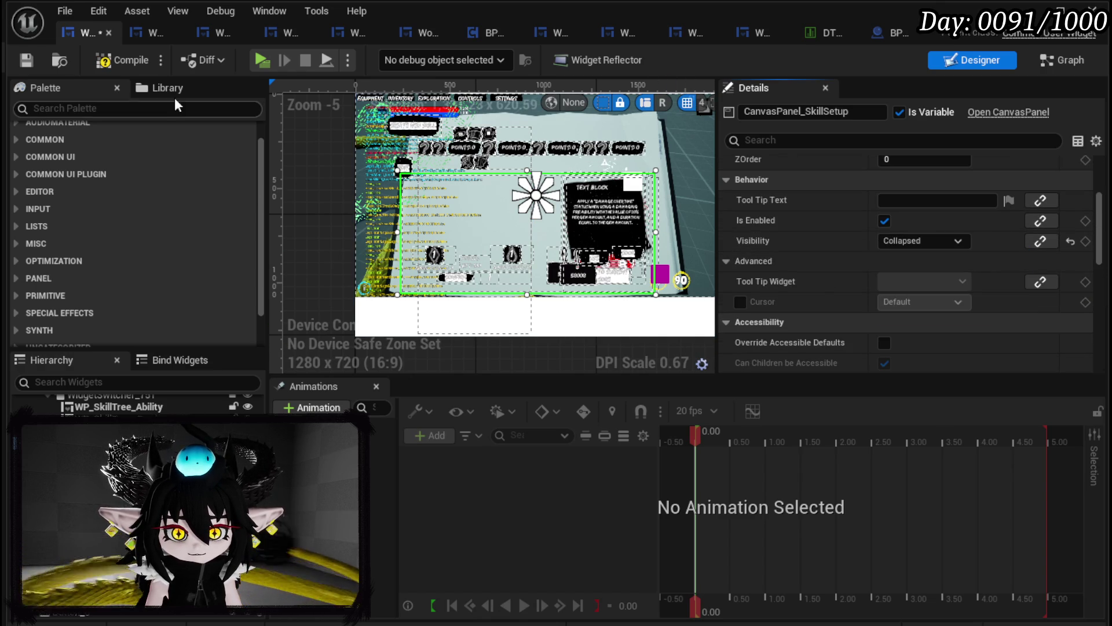
click(23, 57)
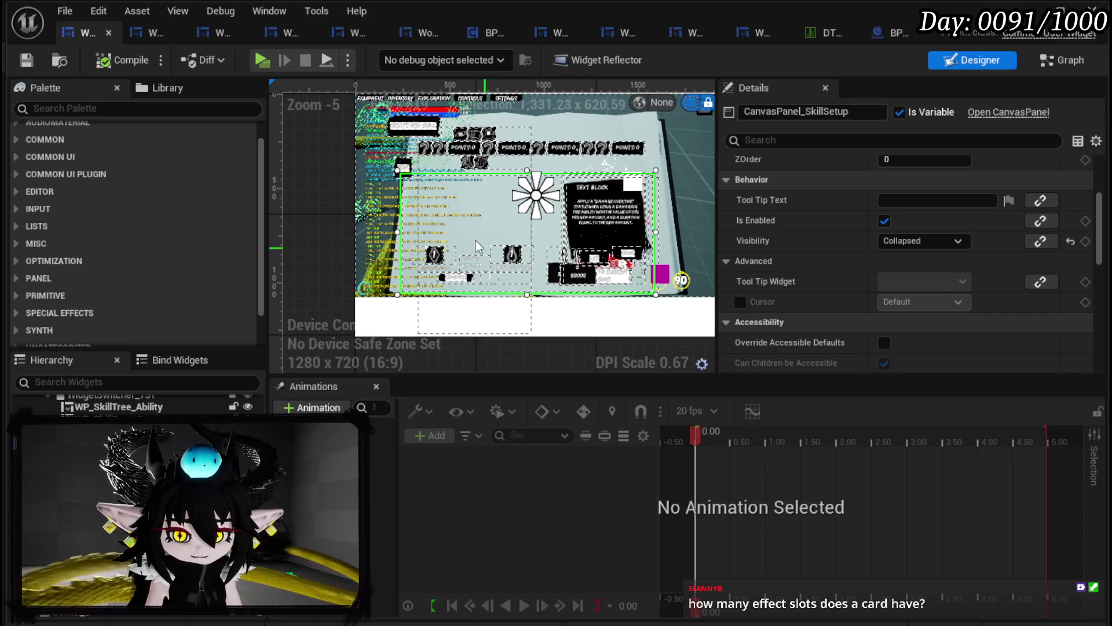
scroll(467, 231, up, 3)
Drag CanvasPanel_SkillSetup's right edge outward to widen it, and save the widget
mouse_move(569, 139)
mouse_down()
mouse_move(579, 185)
mouse_move(565, 177)
mouse_up()
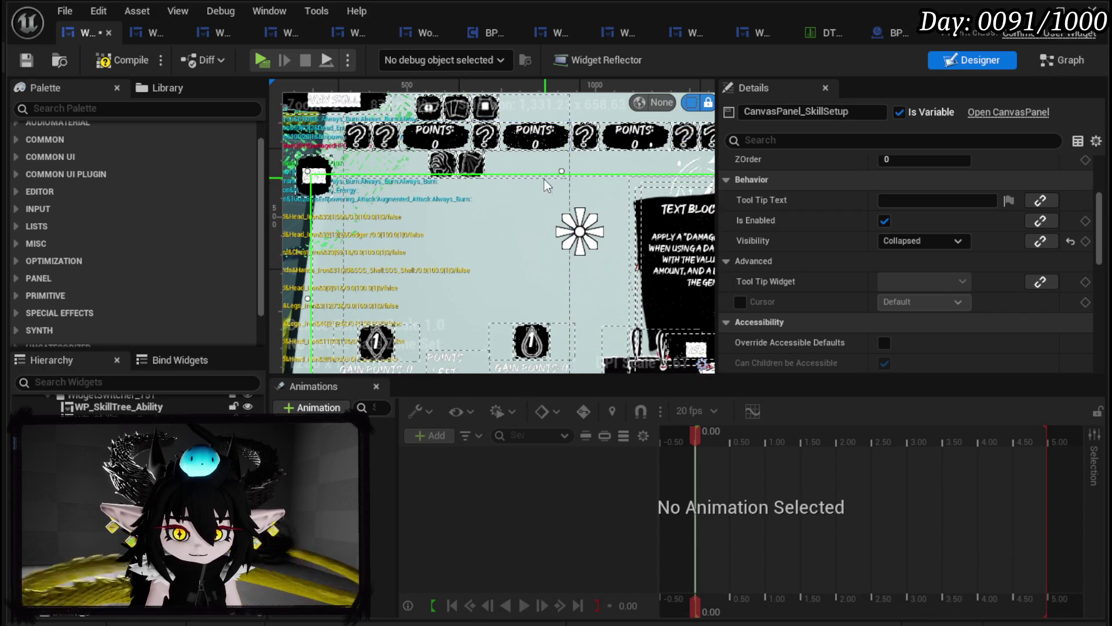
scroll(547, 178, down, 3)
scroll(607, 275, up, 3)
drag(599, 283, 727, 270)
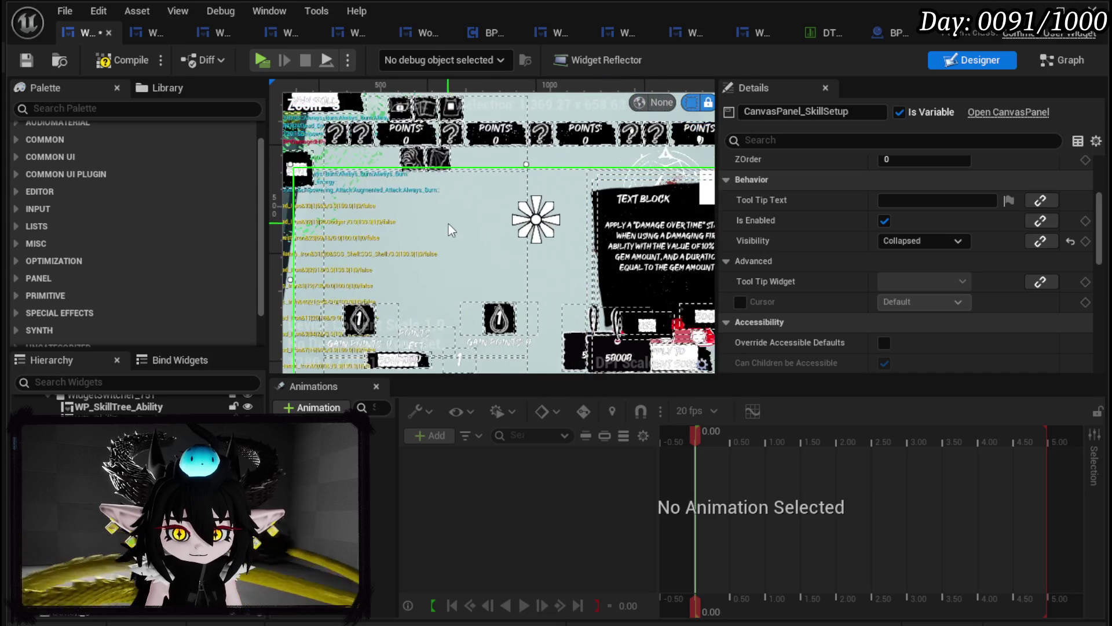
click(26, 60)
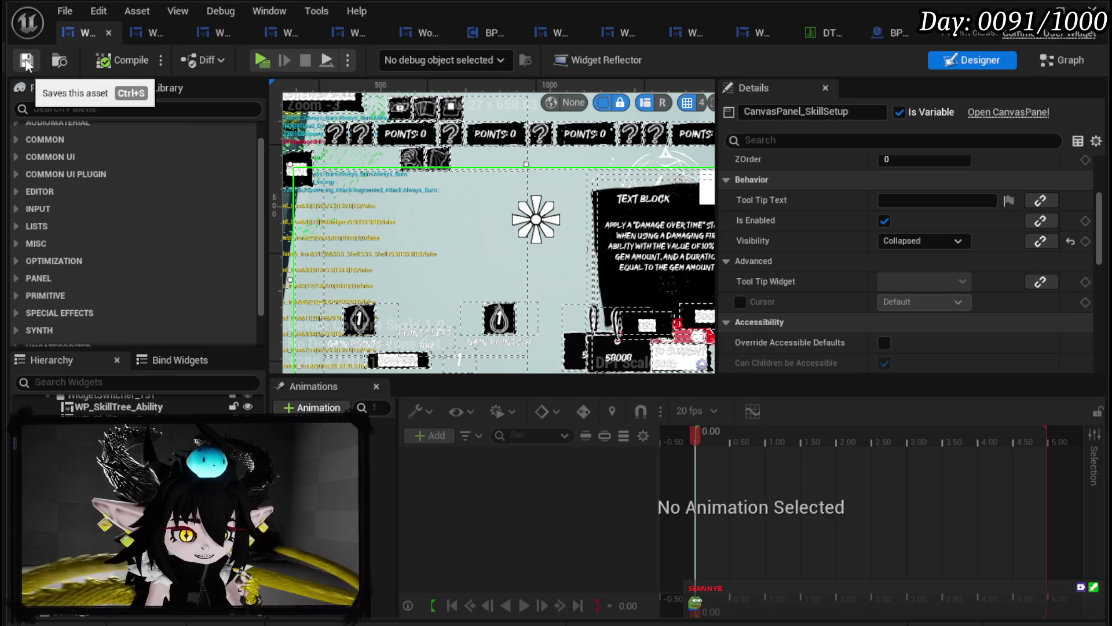
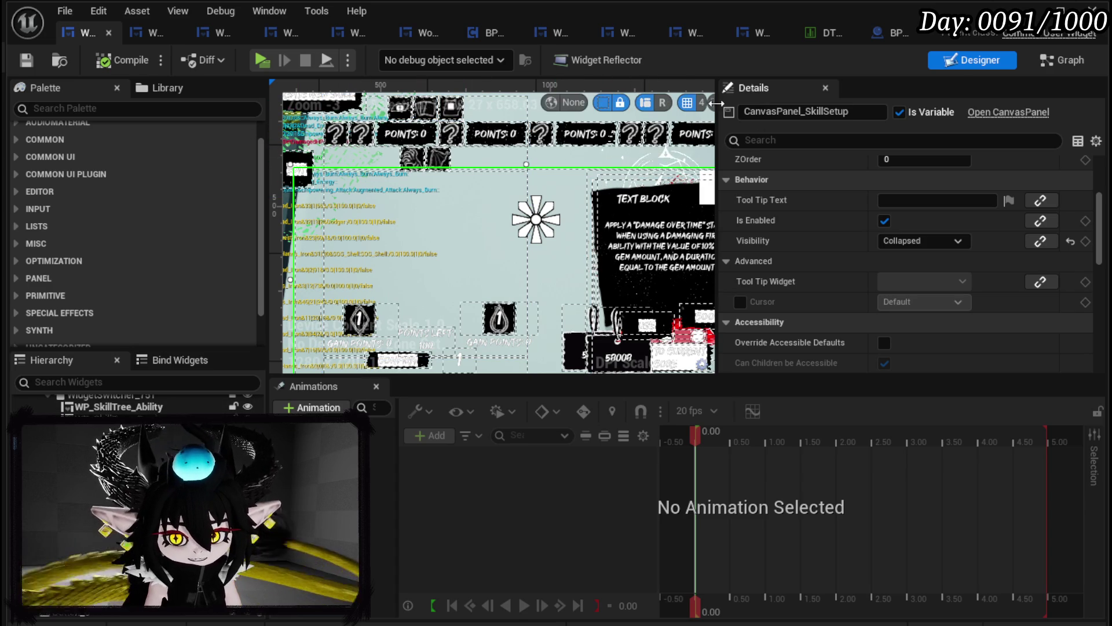
Select MW_Button_New in the Designer and add its On Pressed event to the graph
key(Home)
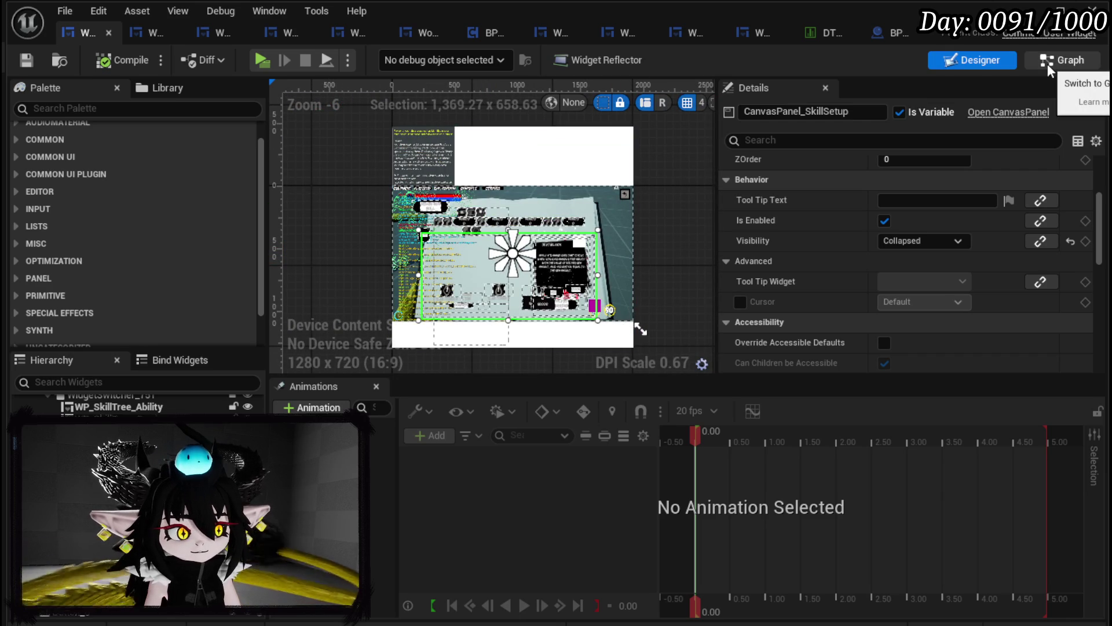
click(1047, 64)
scroll(148, 240, up, 5)
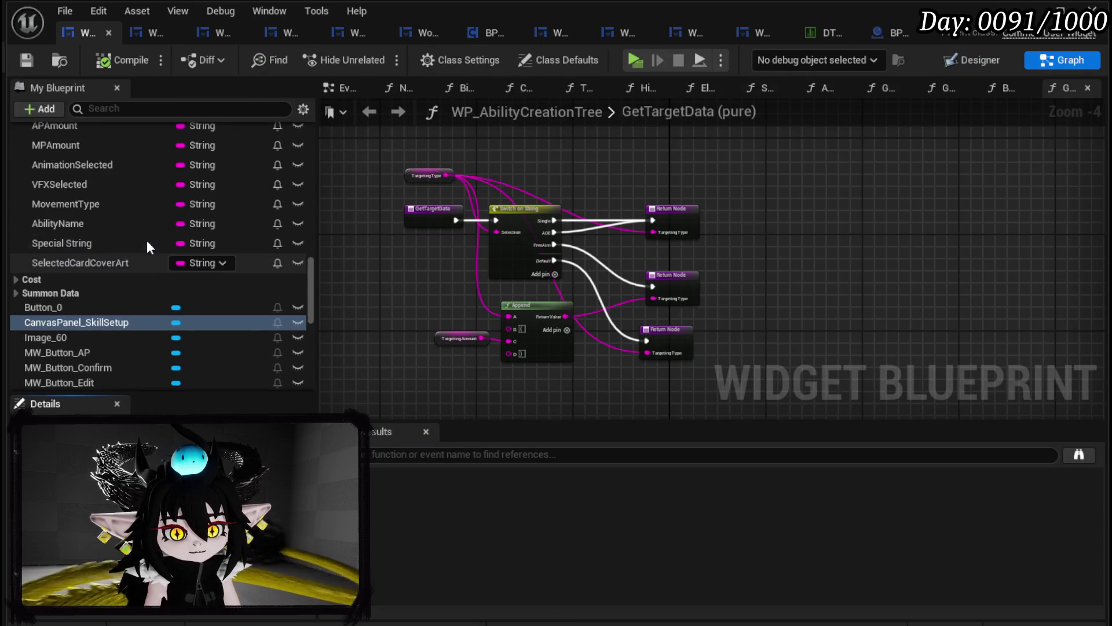
scroll(147, 241, up, 3)
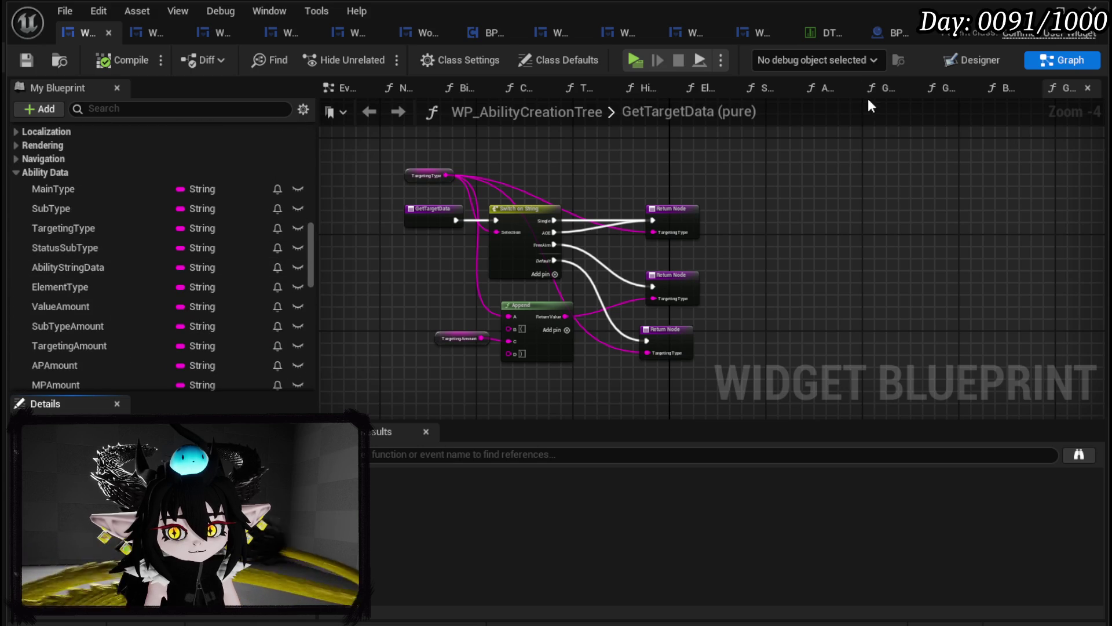
click(974, 60)
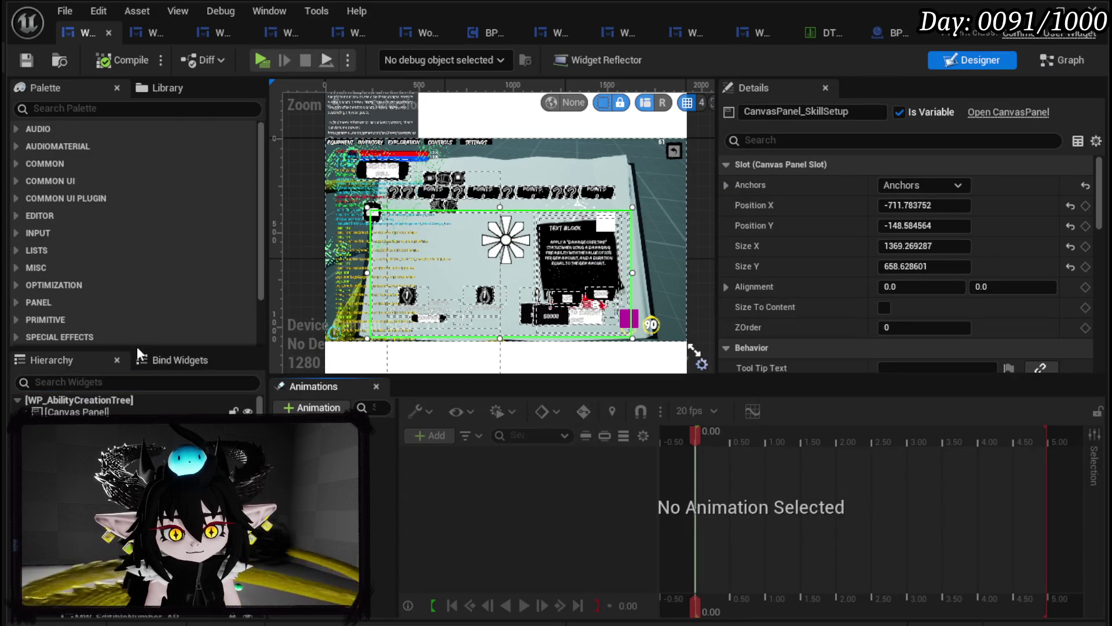
click(381, 177)
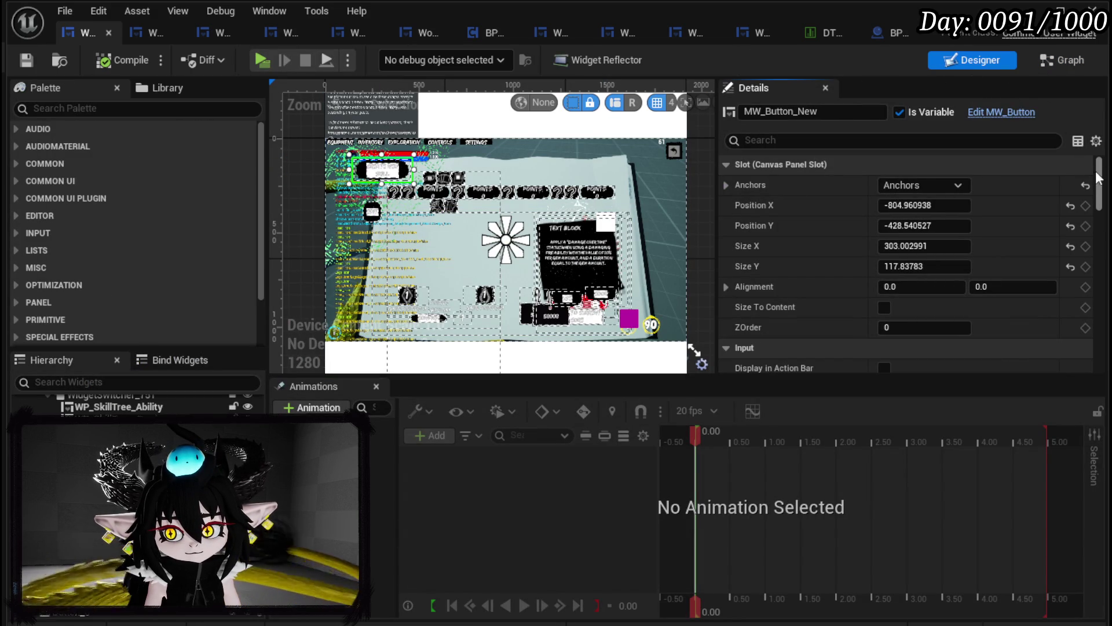
drag(1100, 189, 1099, 357)
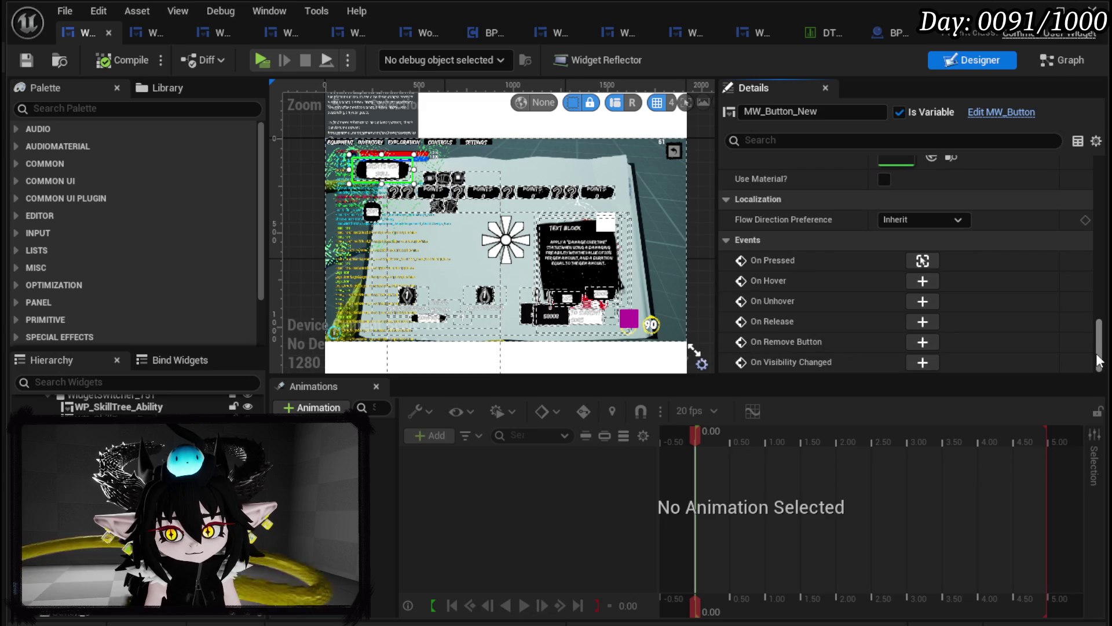
click(923, 260)
mouse_move(868, 251)
mouse_down()
mouse_move(615, 217)
mouse_move(502, 238)
mouse_up()
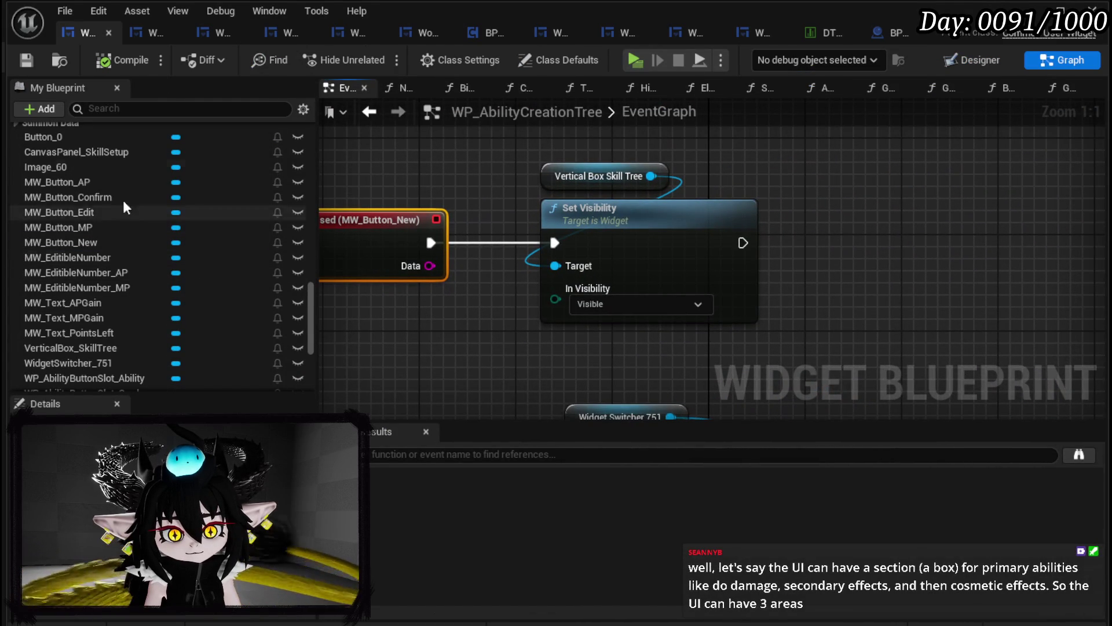
Wire a CanvasPanel_SkillSetup getter into Set Visibility's Target, then save and compile the widget
drag(87, 152, 779, 158)
click(811, 179)
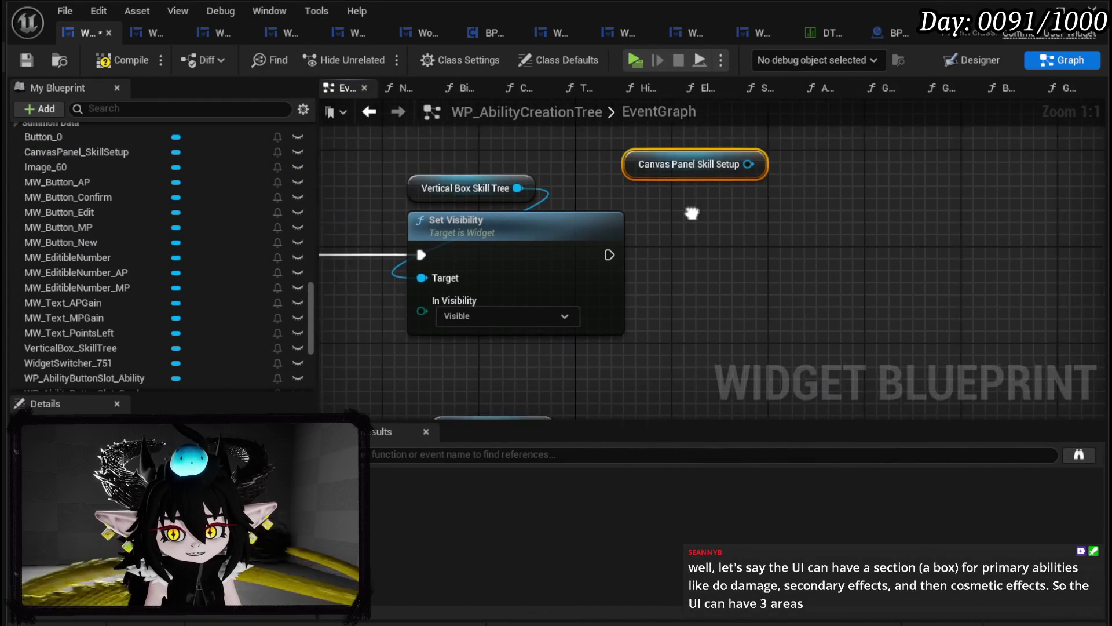
drag(699, 162, 720, 216)
click(695, 179)
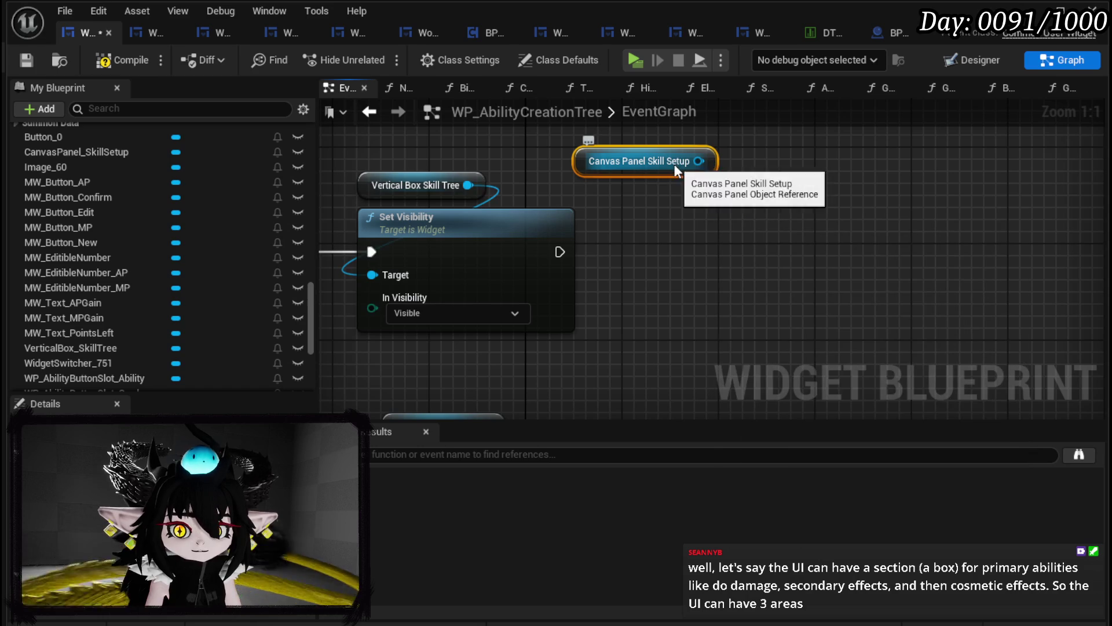
drag(699, 161, 374, 277)
drag(580, 169, 350, 157)
click(713, 192)
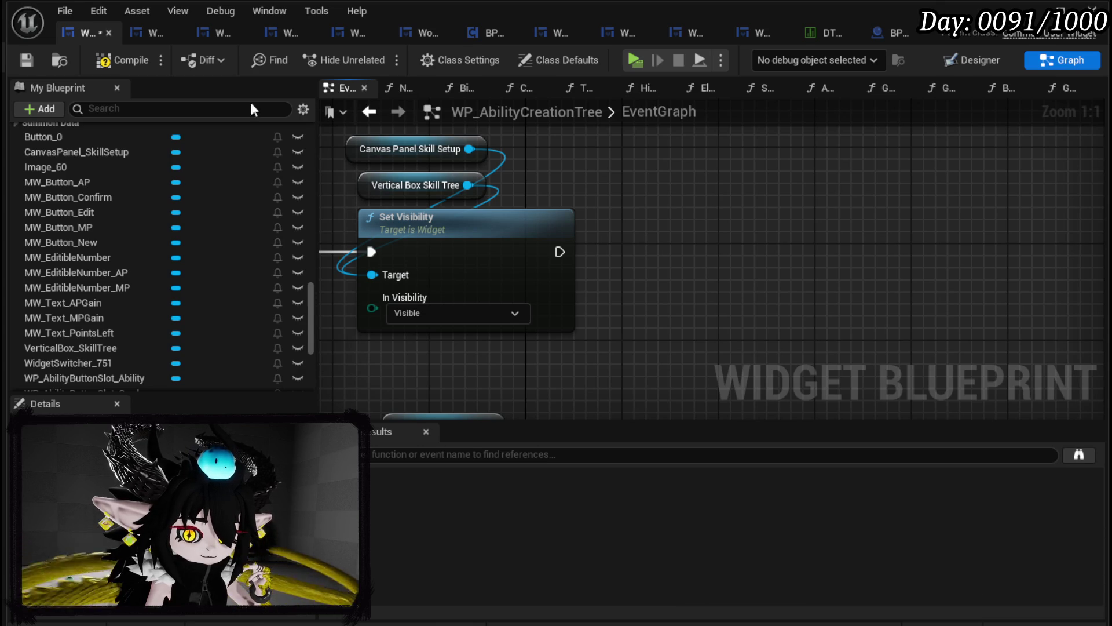
click(25, 61)
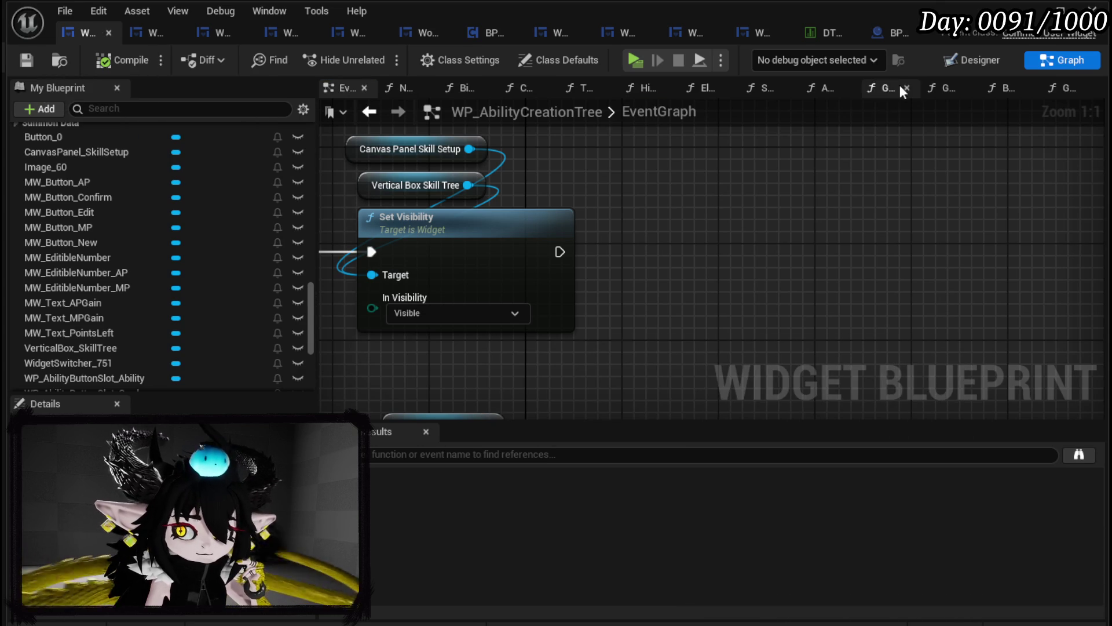
click(974, 60)
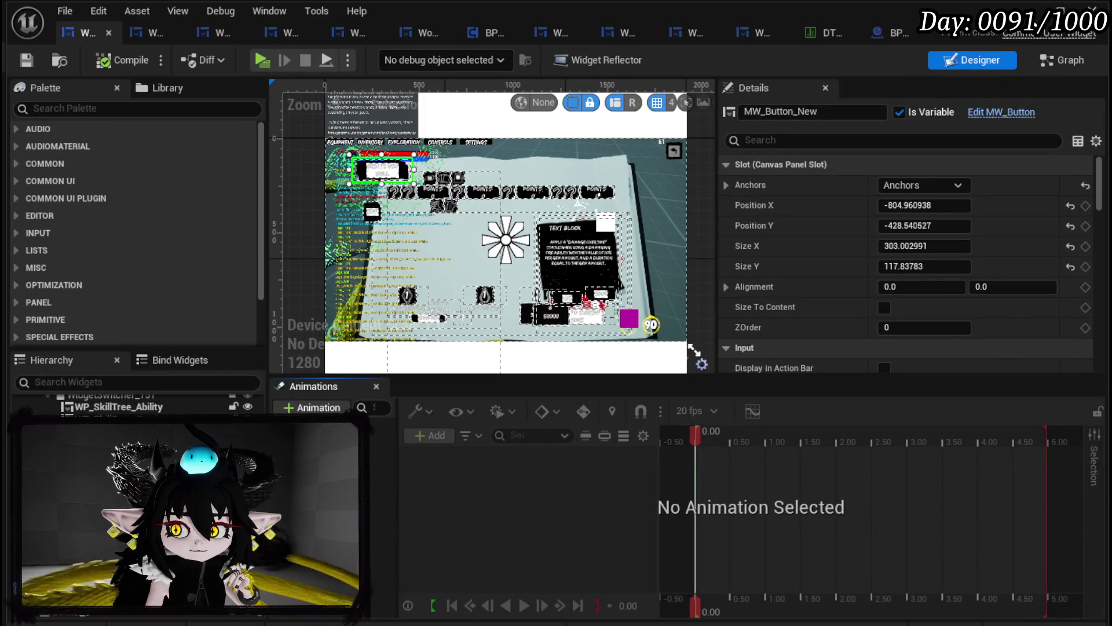
click(1030, 11)
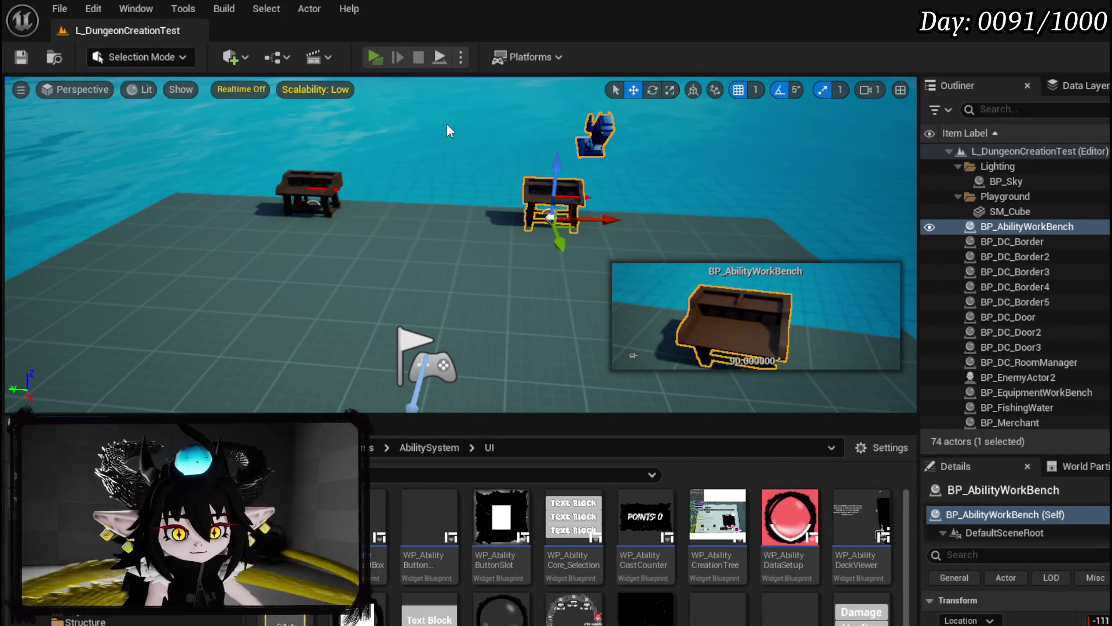
key(alt+p)
key(e)
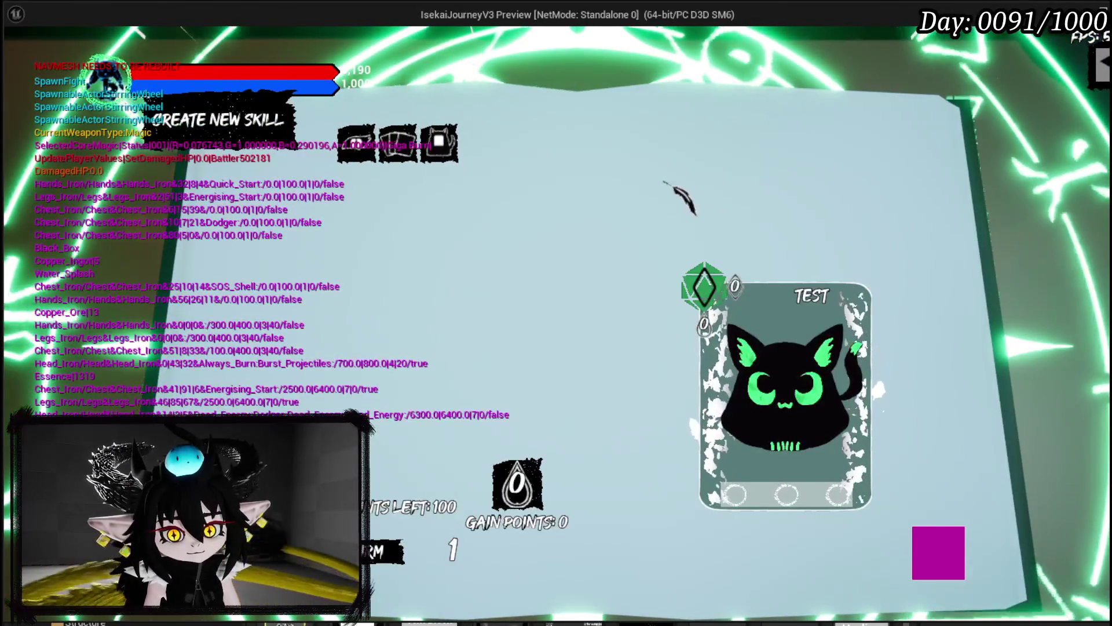
key(e)
key(e)
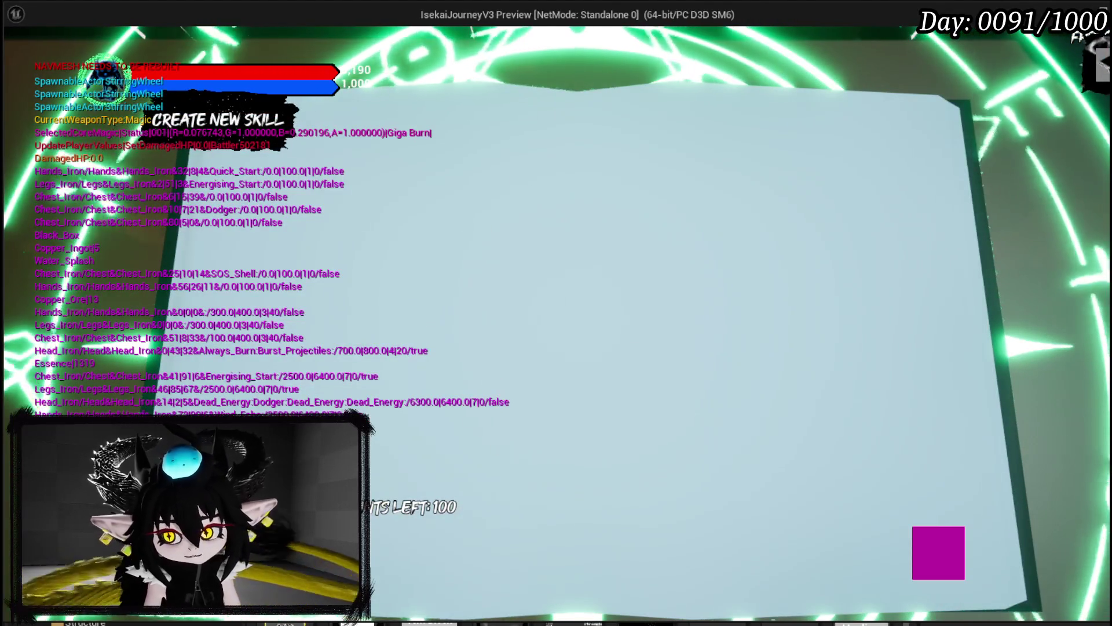
key(e)
key(alt+Tab)
key(Escape)
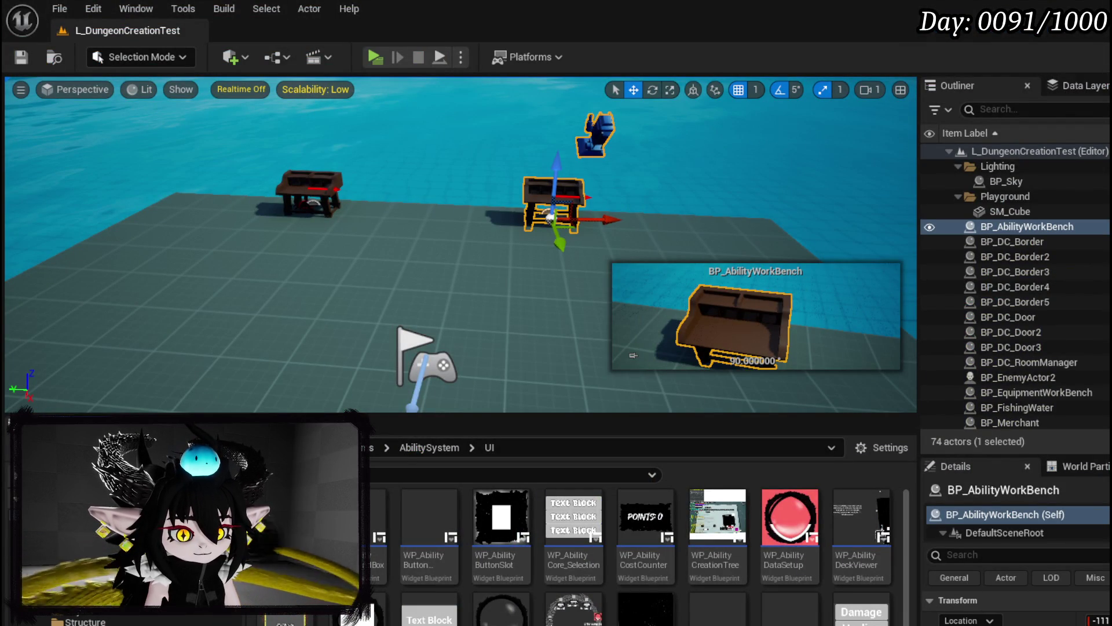
key(alt+Tab)
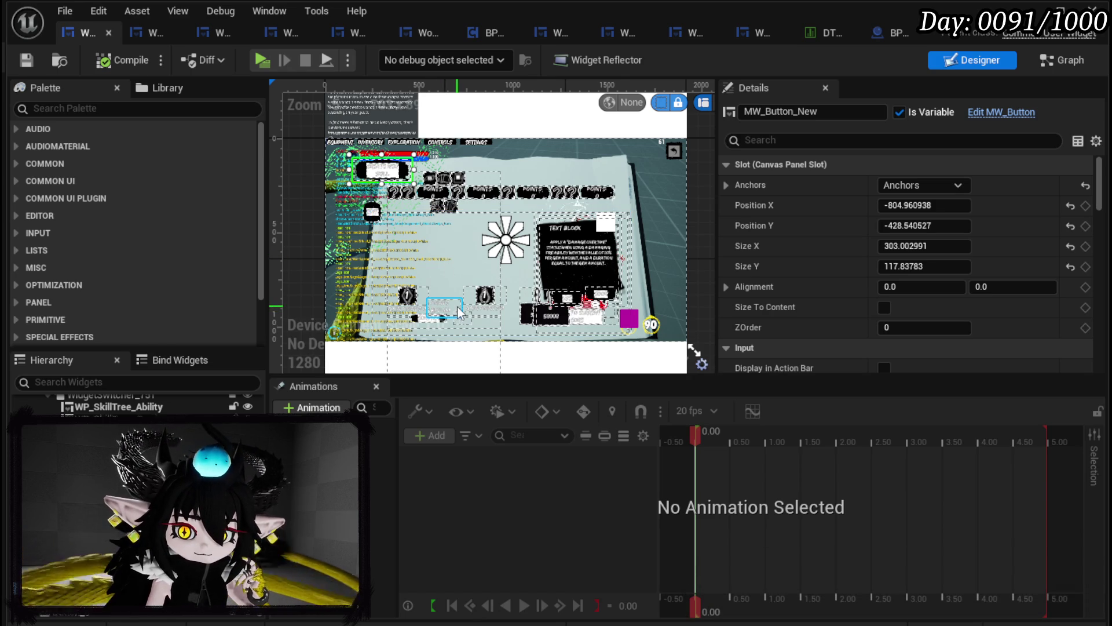
Drag the POINTS LEFT overlay up to Position Y 110, save and compile, and close the widget editor
scroll(455, 313, up, 3)
scroll(454, 313, up, 4)
click(574, 287)
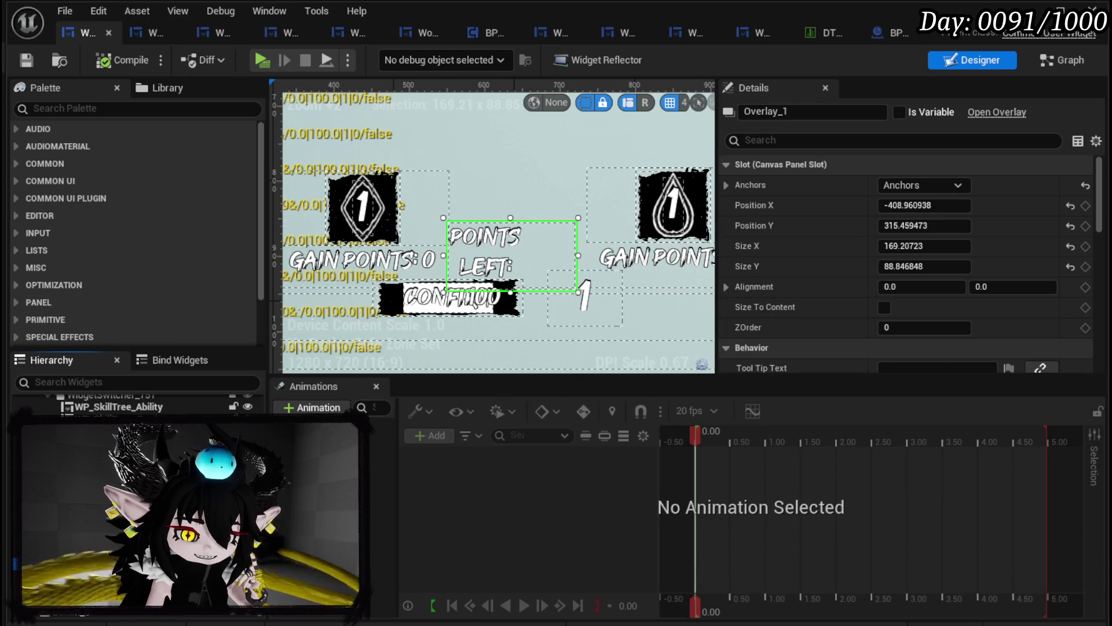
scroll(589, 316, down, 3)
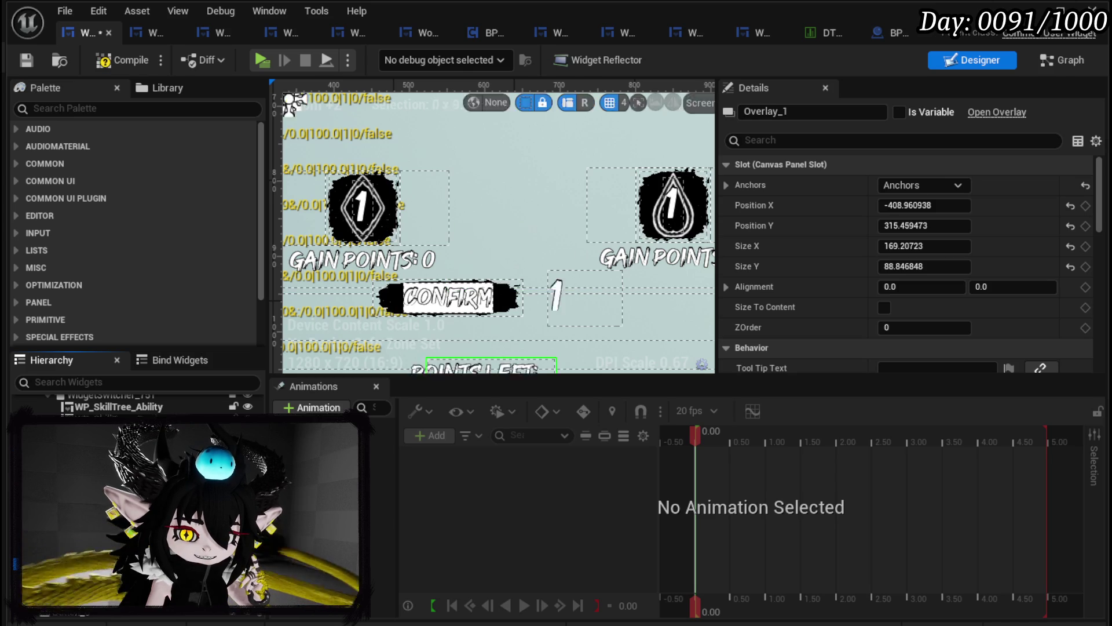
drag(534, 356, 543, 272)
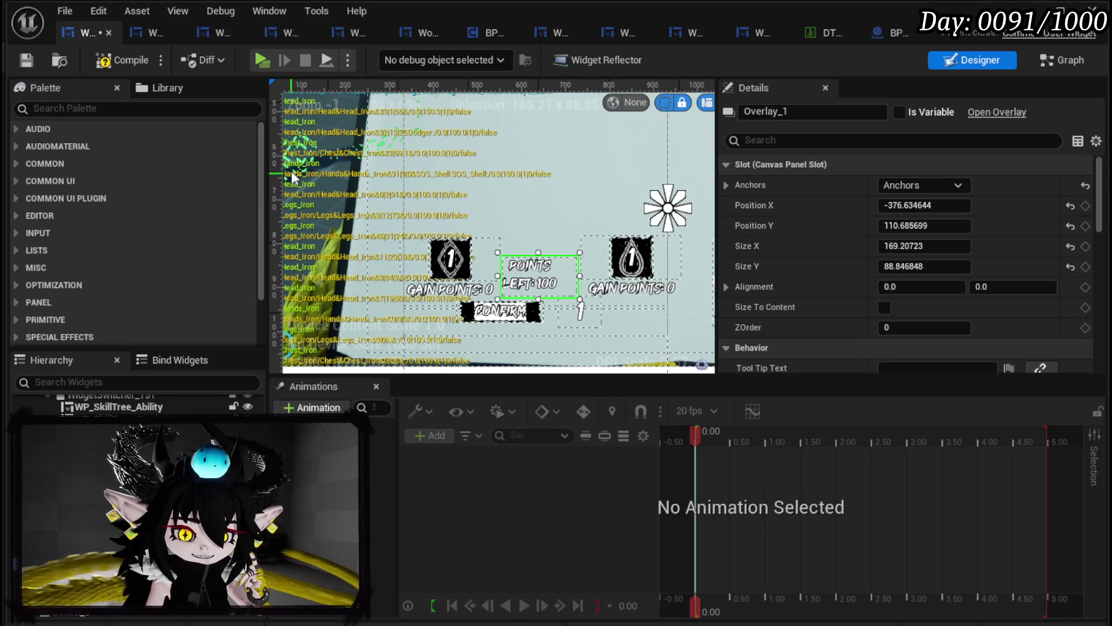
click(23, 63)
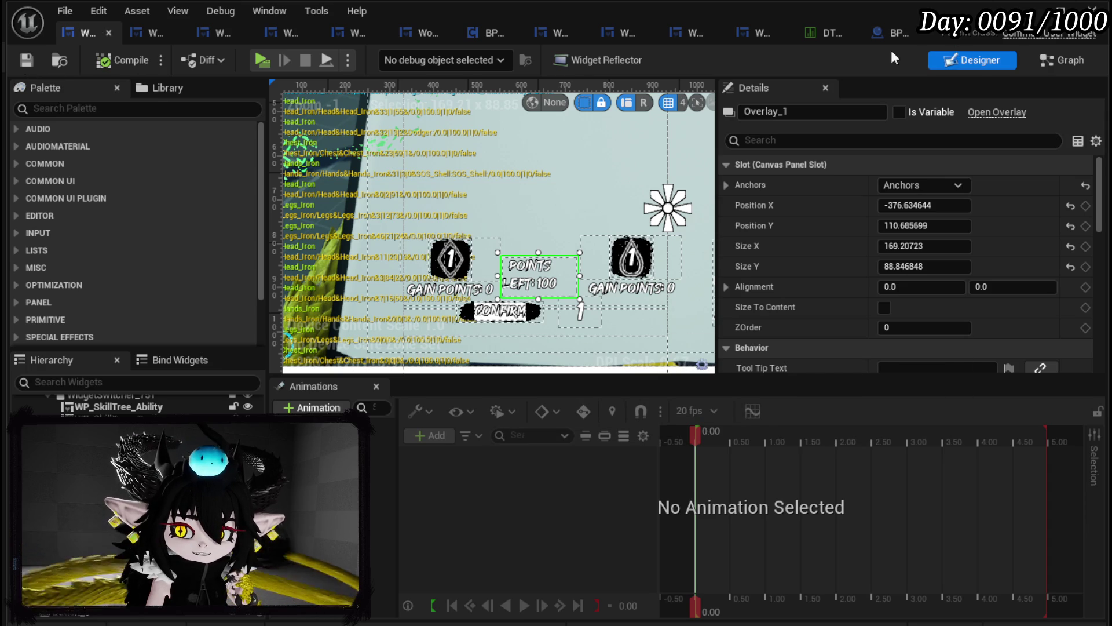
click(1030, 10)
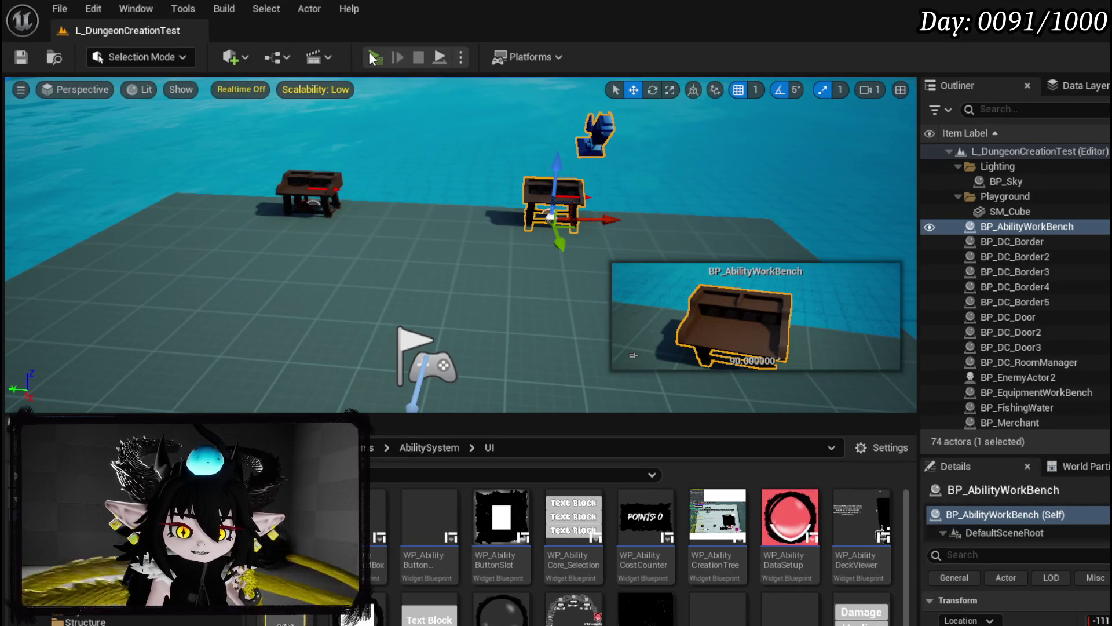
Play the level, open the skill book with K, and reveal the grid of unset ability slots
click(371, 51)
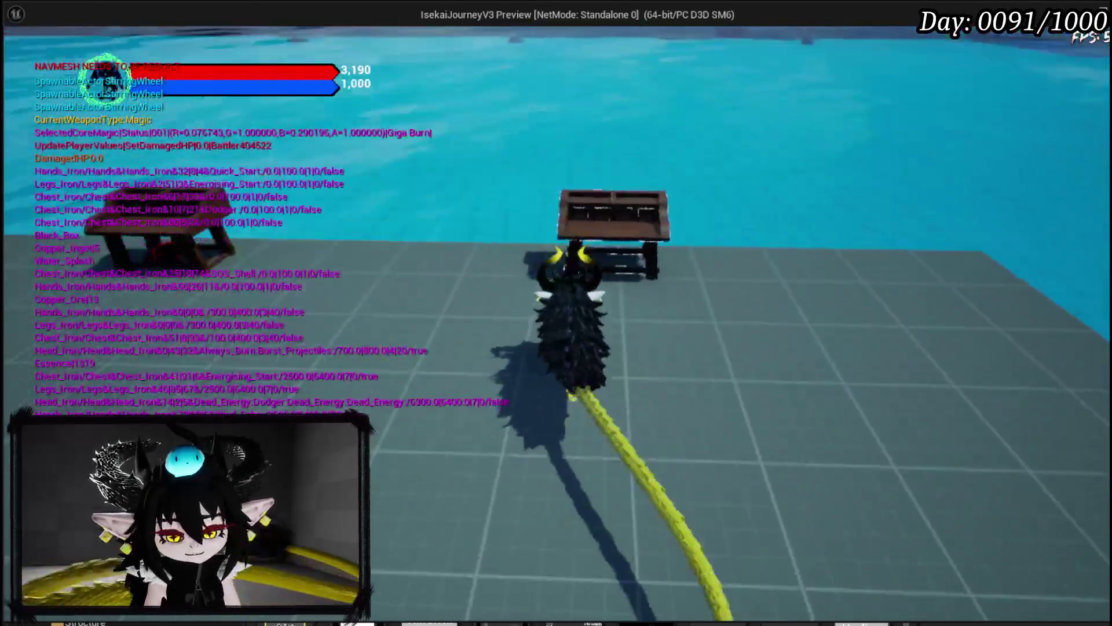
key(k)
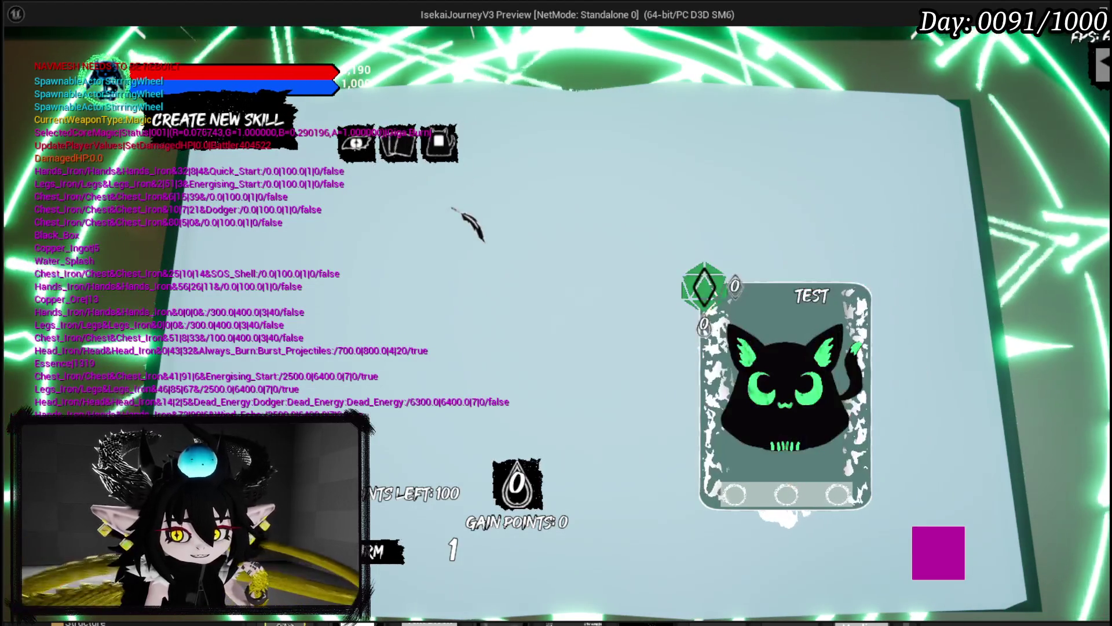
click(356, 142)
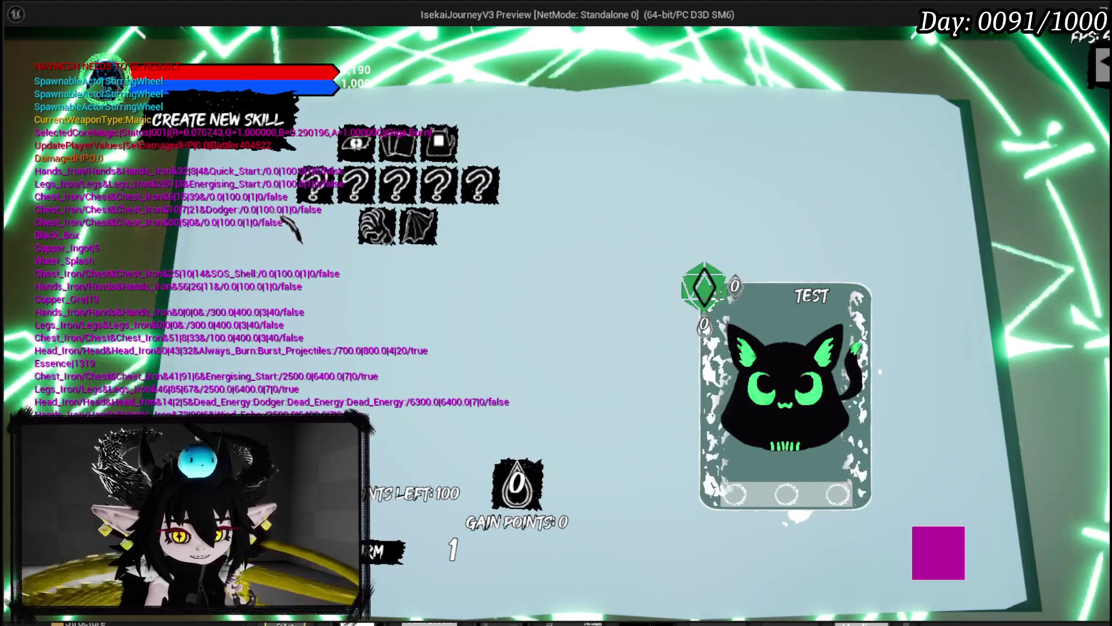
mouse_move(438, 186)
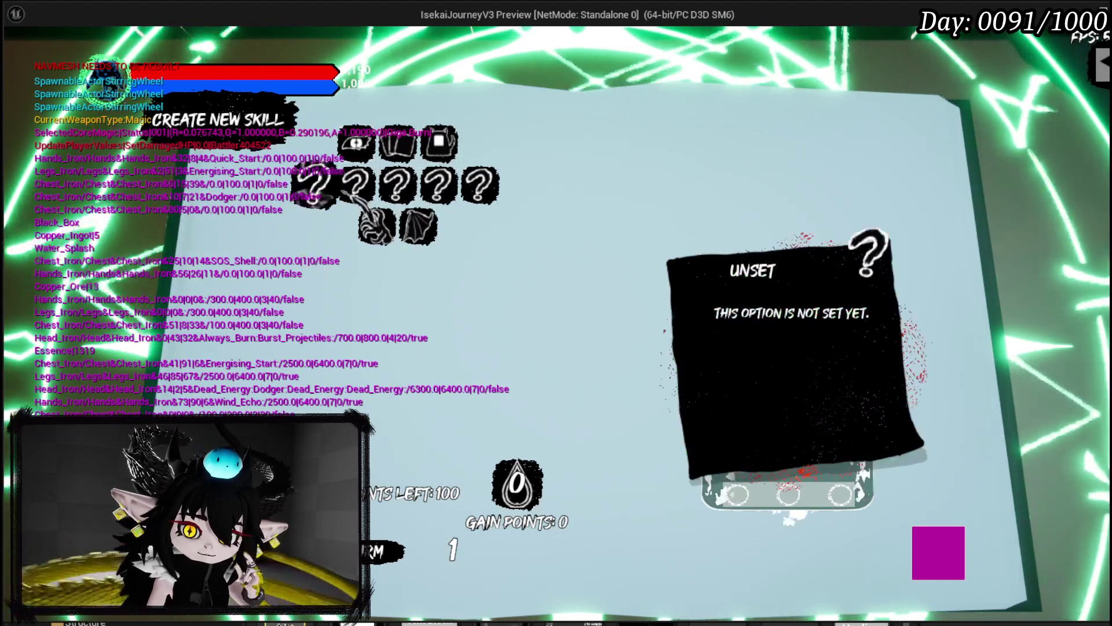
click(399, 180)
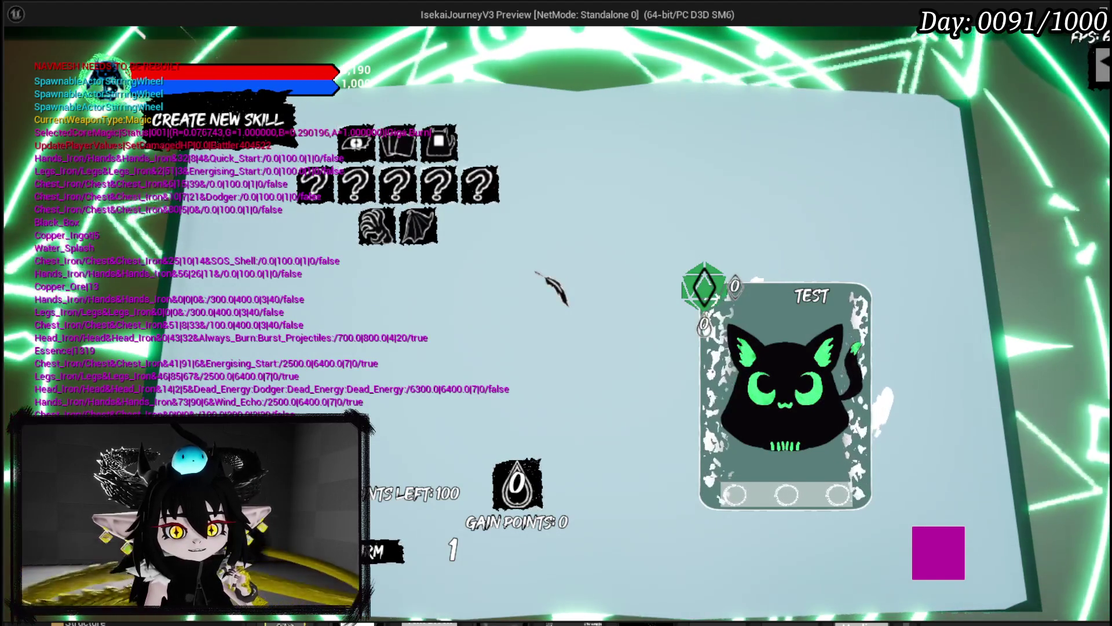
Inspect the unset option slots in the skill book, then stop the play session and save all
mouse_move(316, 186)
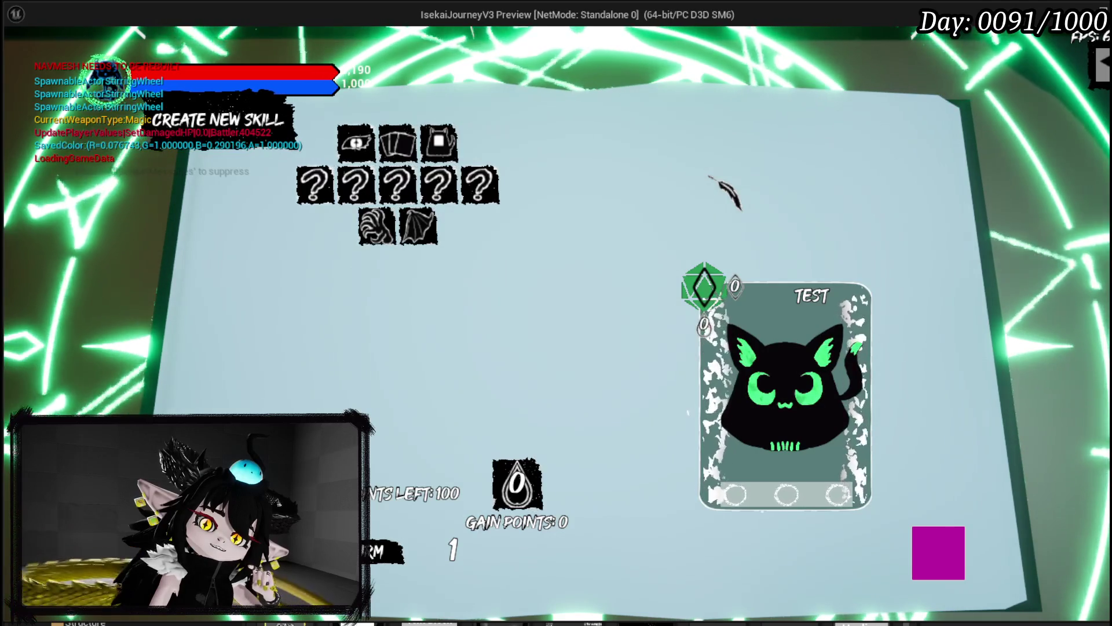
click(379, 186)
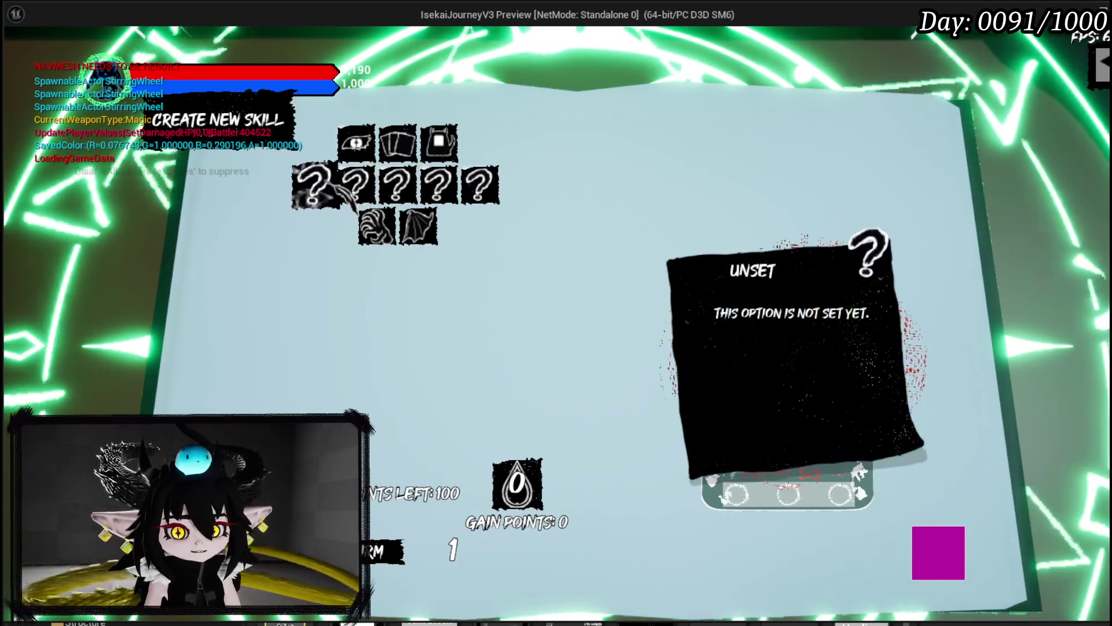
key(Escape)
click(21, 57)
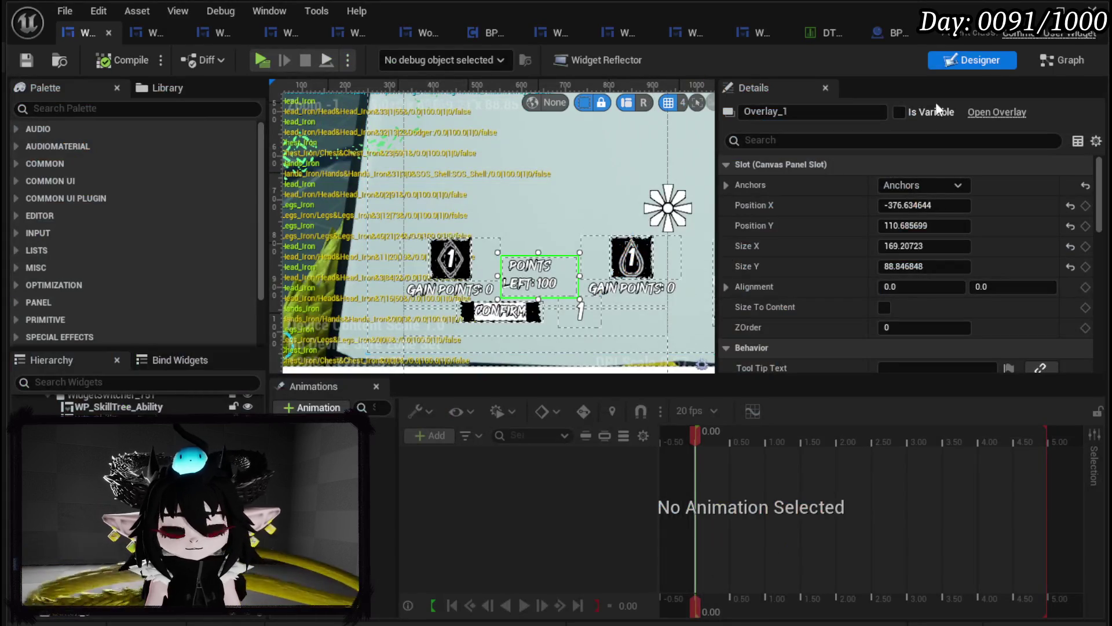
In WP_SkillTree_Card's layout, move the WP_CostCounter_Main counter to the first position
click(152, 31)
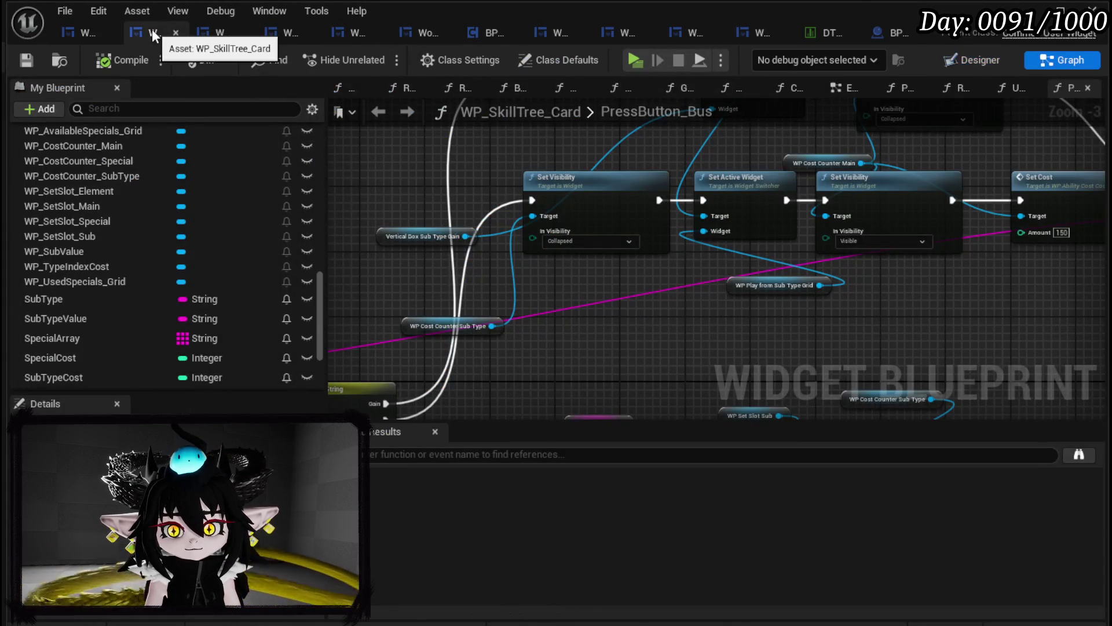
click(989, 63)
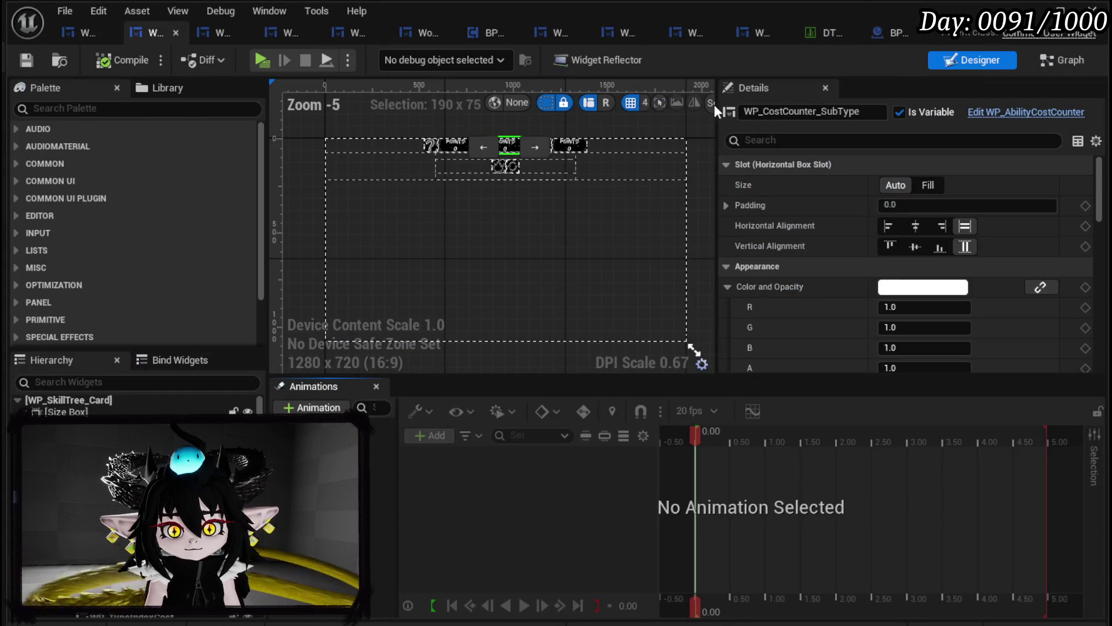
drag(450, 142, 451, 142)
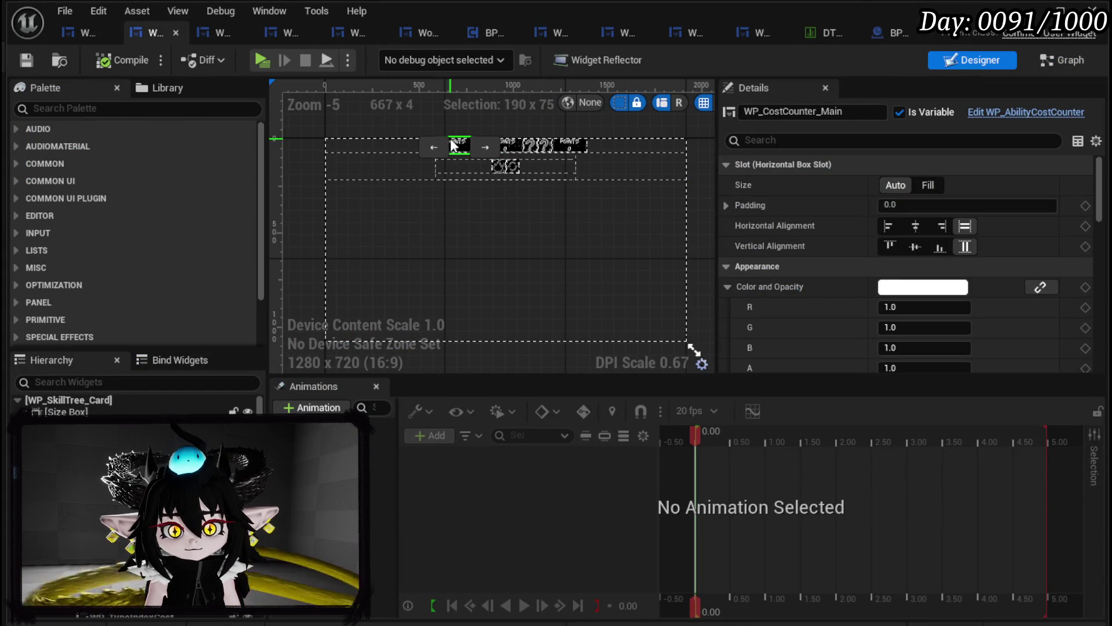
In WP_SkillTree_Ability, set WP_SetSlot_Sub's Visibility to Collapsed
click(220, 32)
mouse_move(304, 158)
mouse_down()
mouse_move(142, 111)
mouse_move(191, 118)
mouse_up()
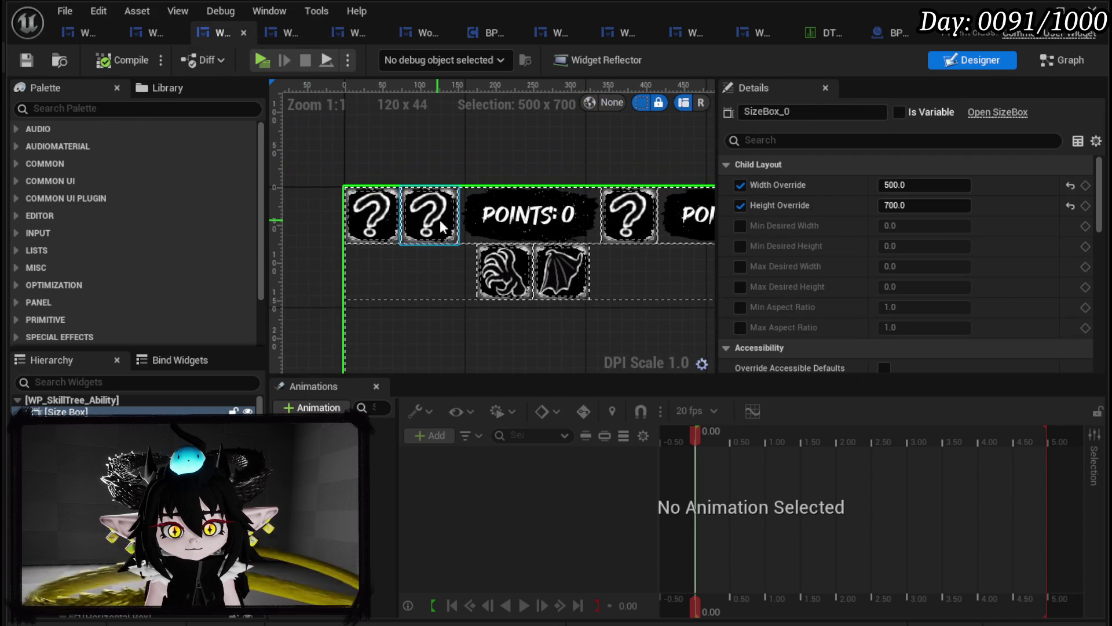
click(429, 214)
scroll(985, 211, down, 15)
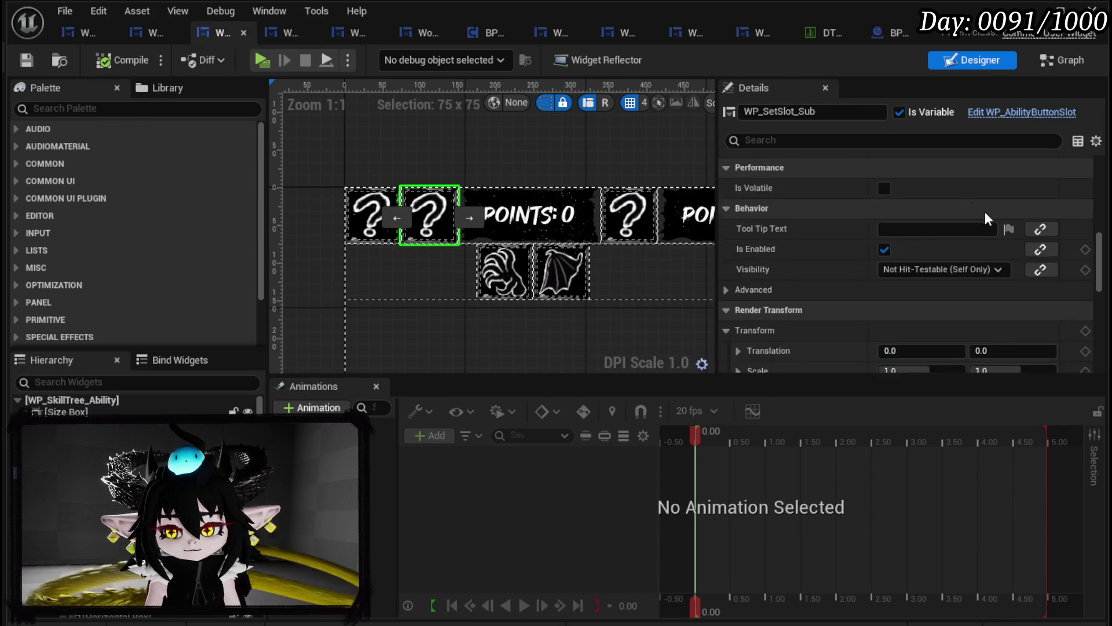
scroll(995, 215, up, 6)
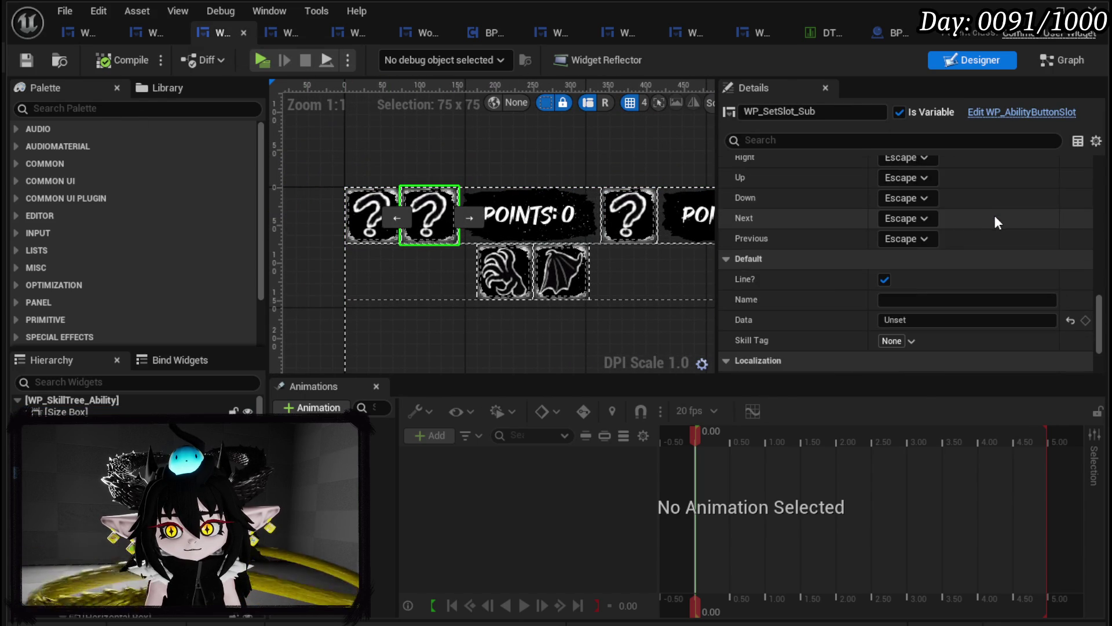
scroll(995, 219, up, 4)
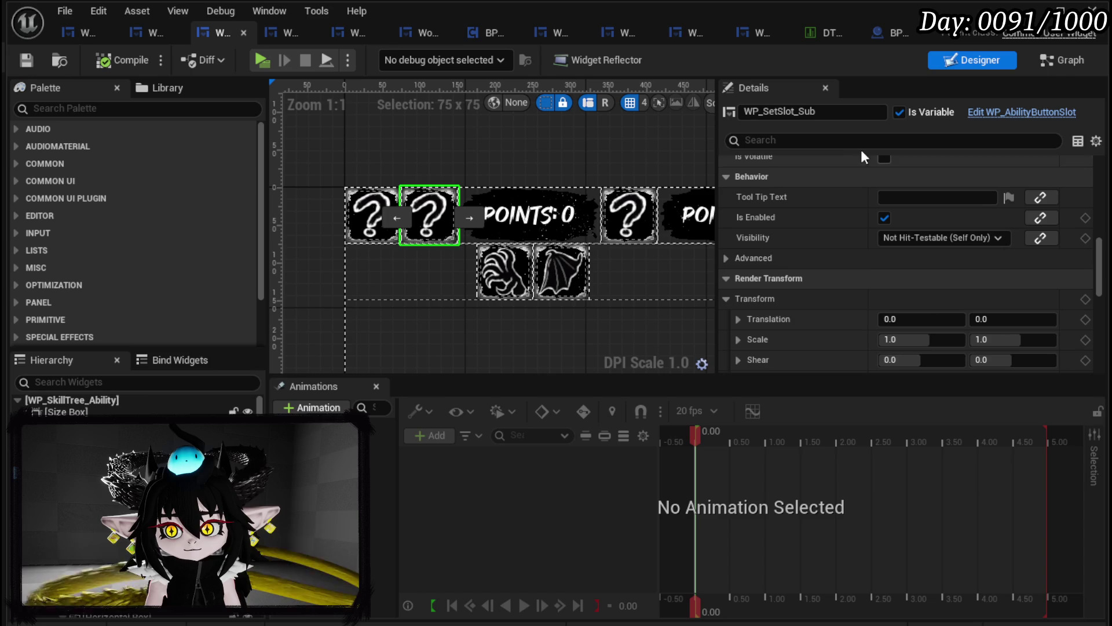
text(Visi)
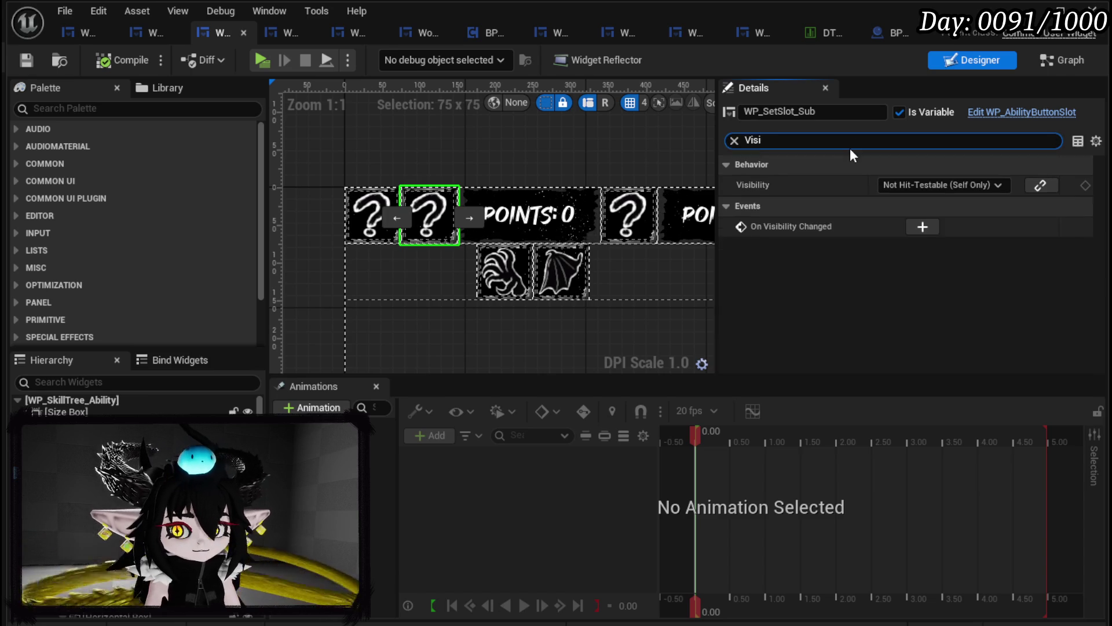
click(949, 184)
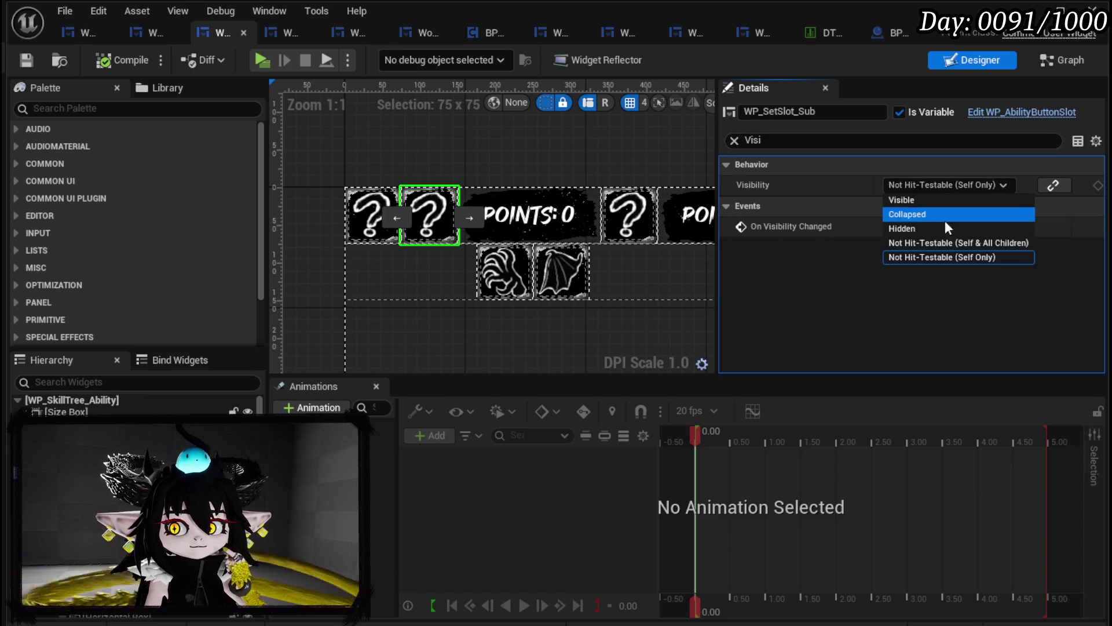
click(932, 214)
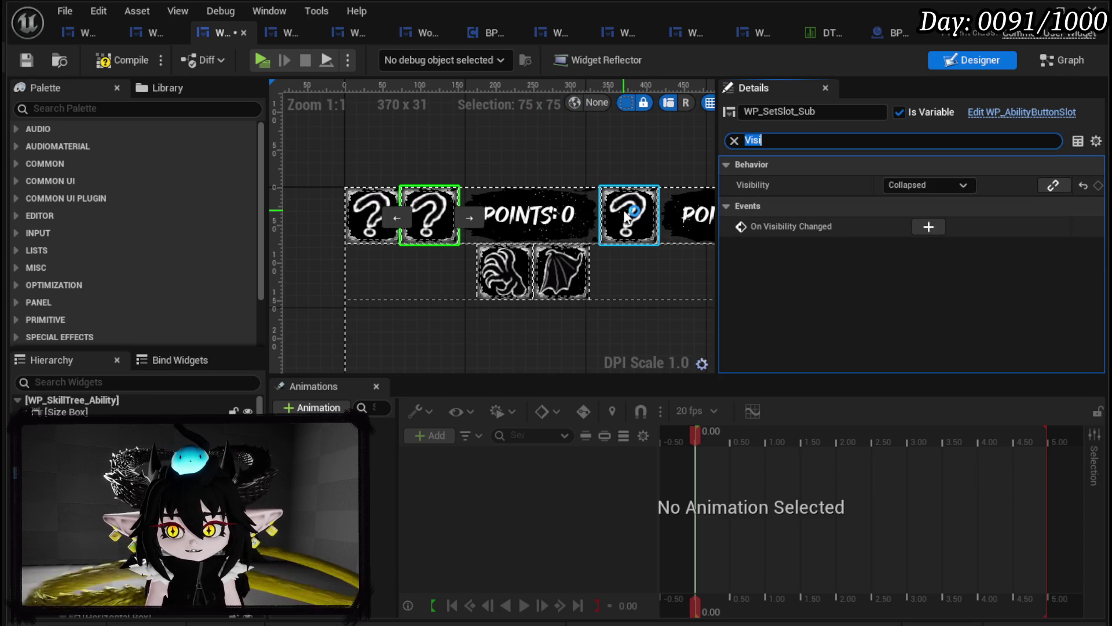
Set the WP_SetSlot_Target slot's Visibility to Collapsed as well
click(626, 217)
drag(621, 148, 327, 155)
click(539, 226)
click(949, 184)
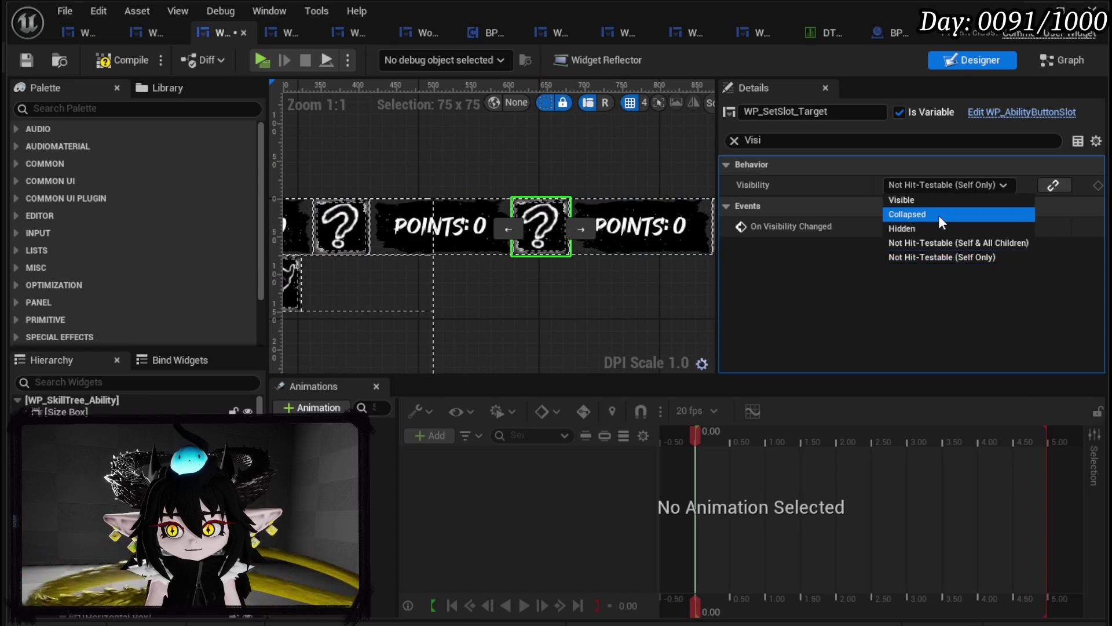
click(939, 215)
Set WP_SetSlot_Element and WP_SetSlot_Special Visibility to Collapsed too
scroll(395, 180, down, 2)
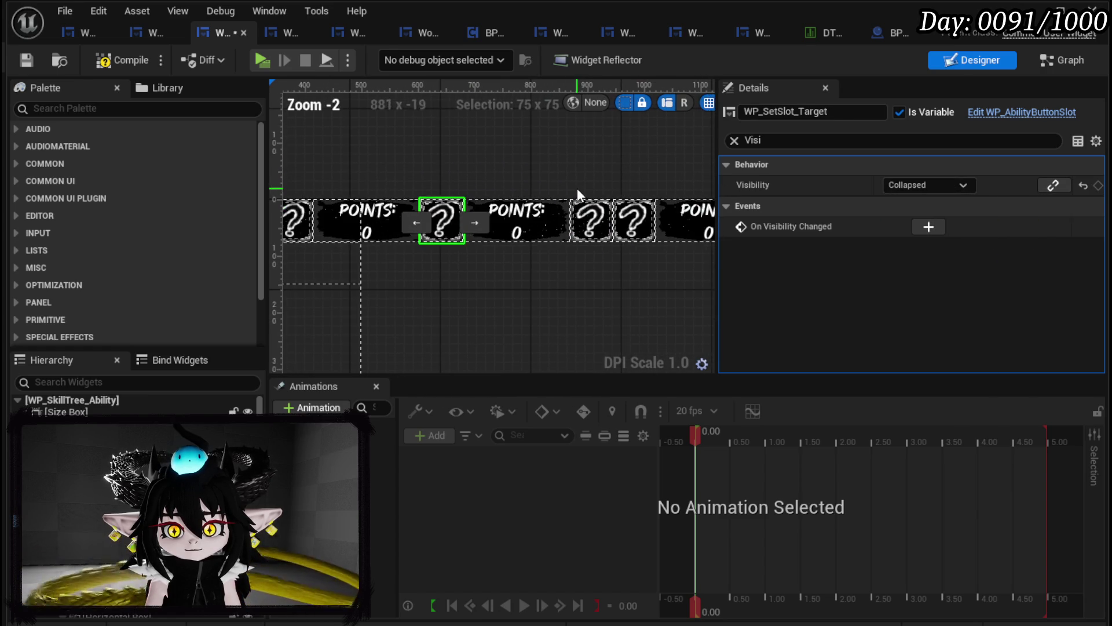
click(591, 221)
click(927, 184)
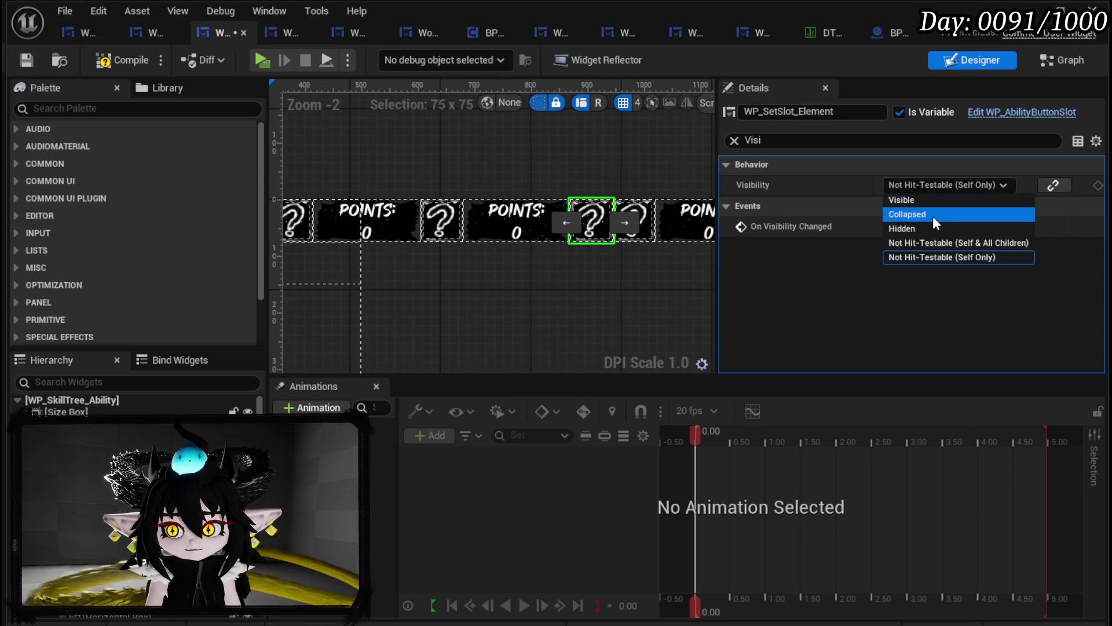
click(932, 214)
click(650, 212)
click(931, 181)
click(953, 216)
scroll(522, 157, down, 2)
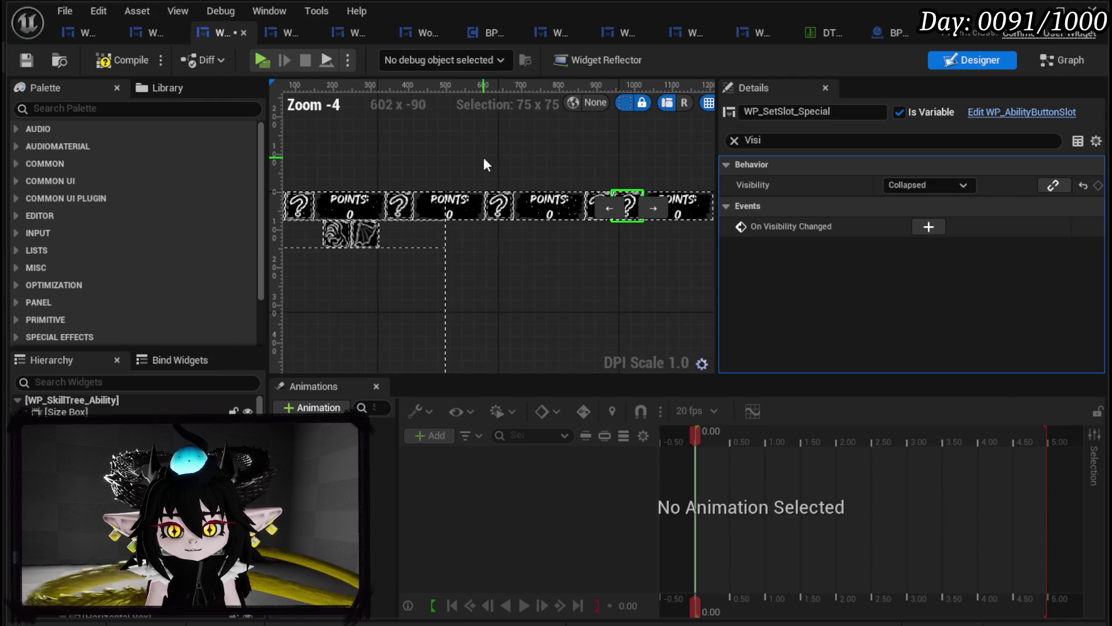
drag(485, 158, 574, 168)
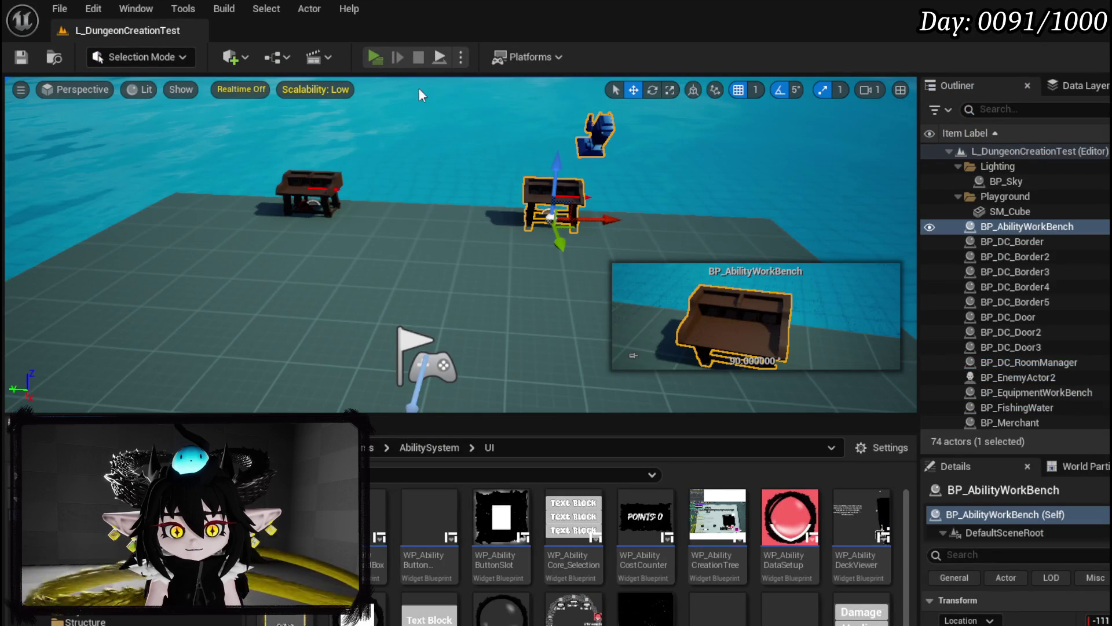
Playtest the skill book to confirm only one set-slot shows, then stop and save all
key(alt+p)
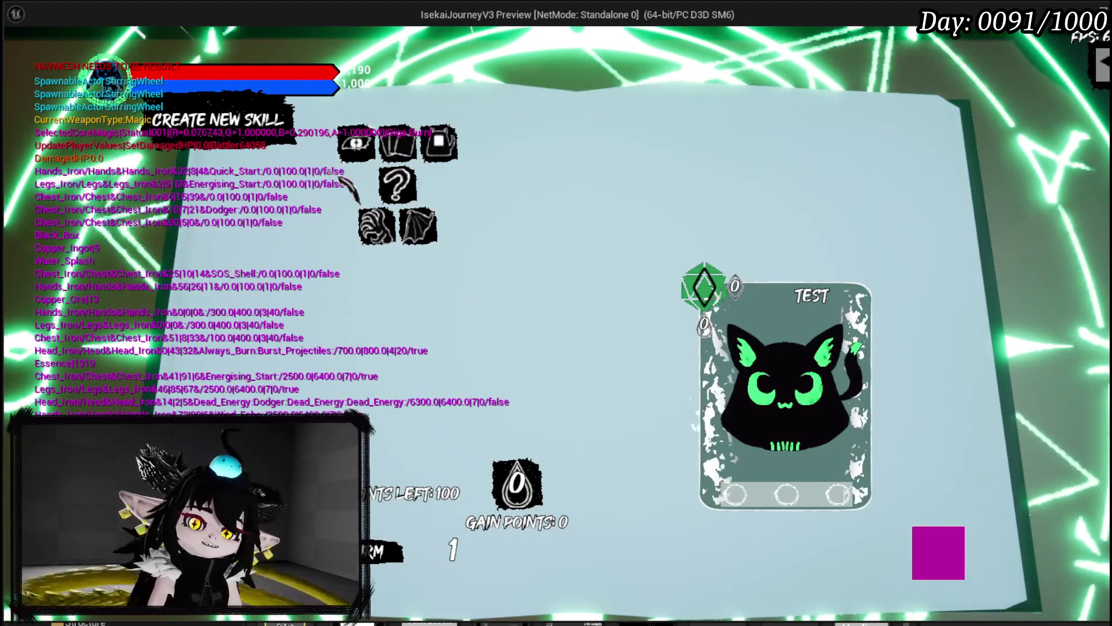
mouse_move(417, 186)
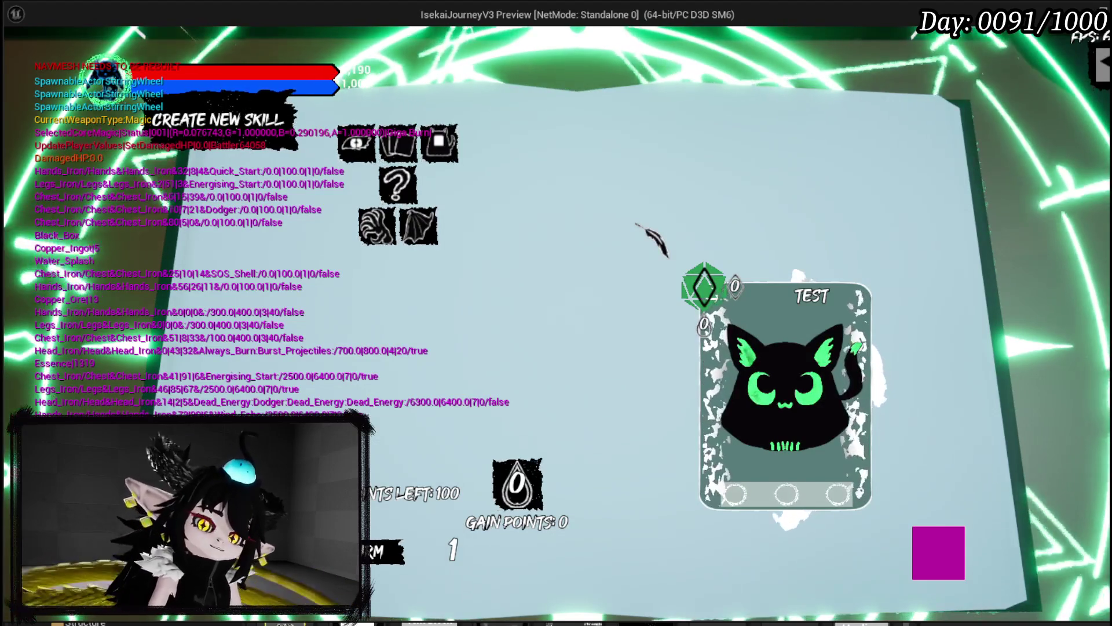
key(Escape)
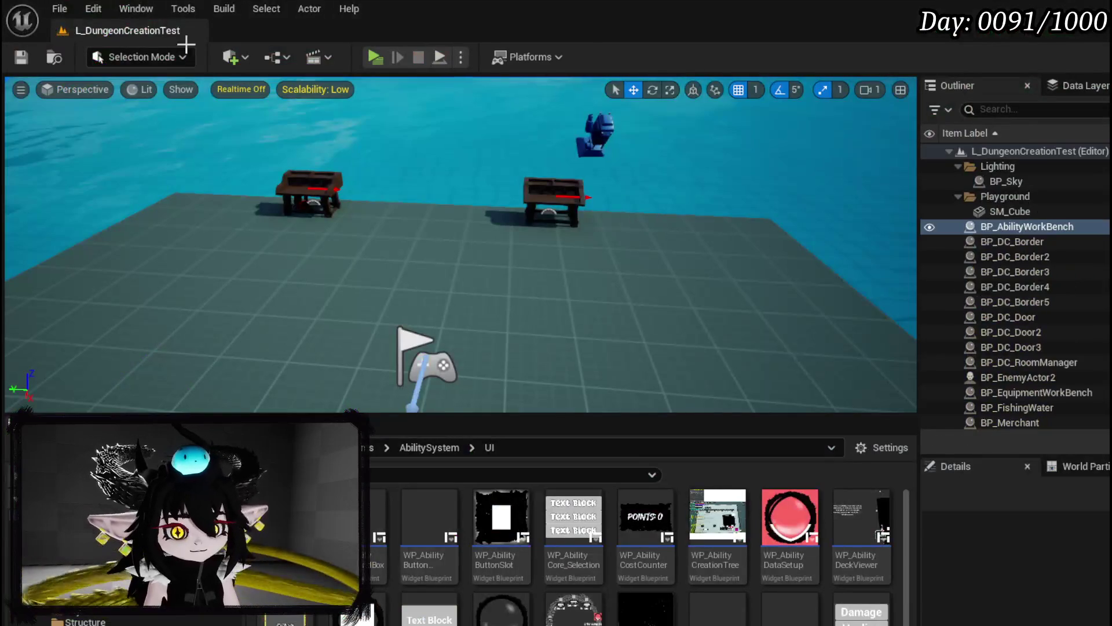
click(21, 58)
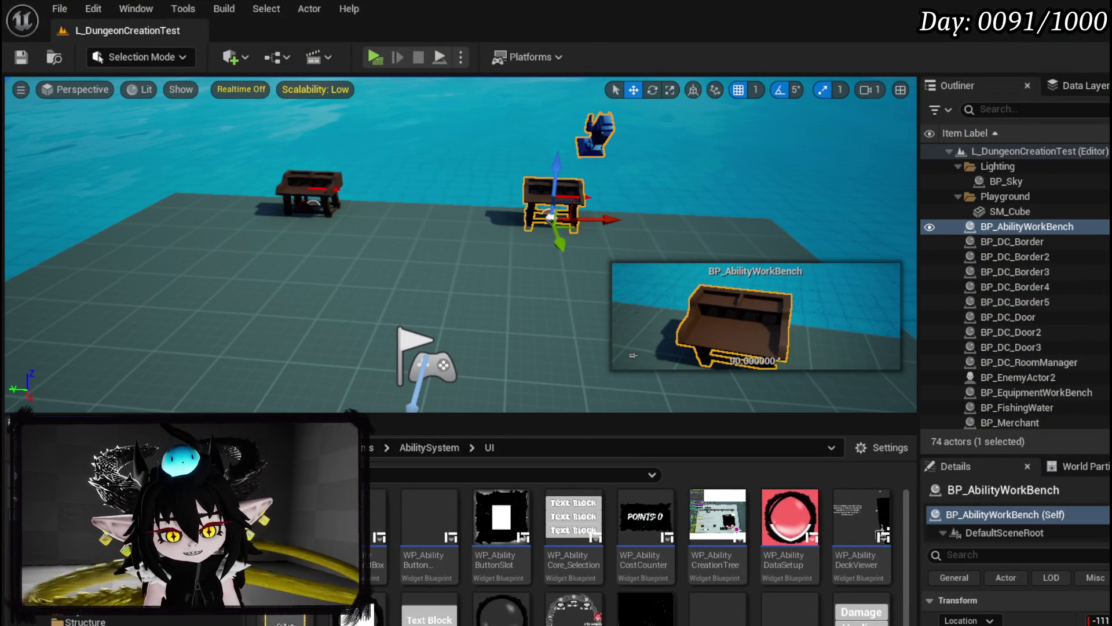
key(alt+Tab)
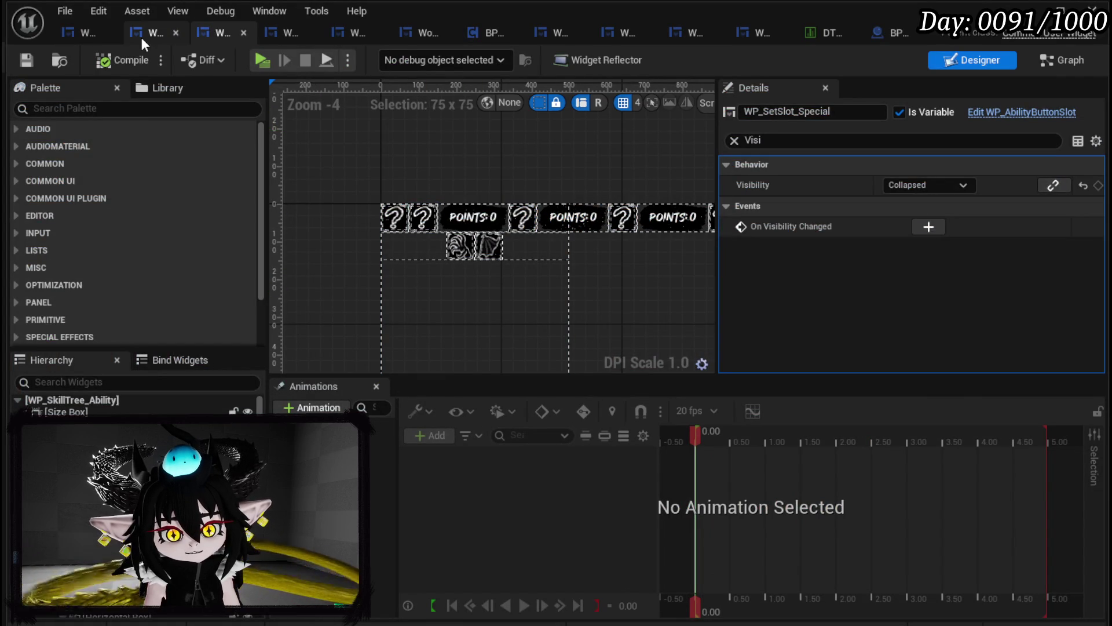
In WP_AbilityCreationTree, add an On Pressed event for the WP_AbilityButtonSlot_Ability slot
click(81, 33)
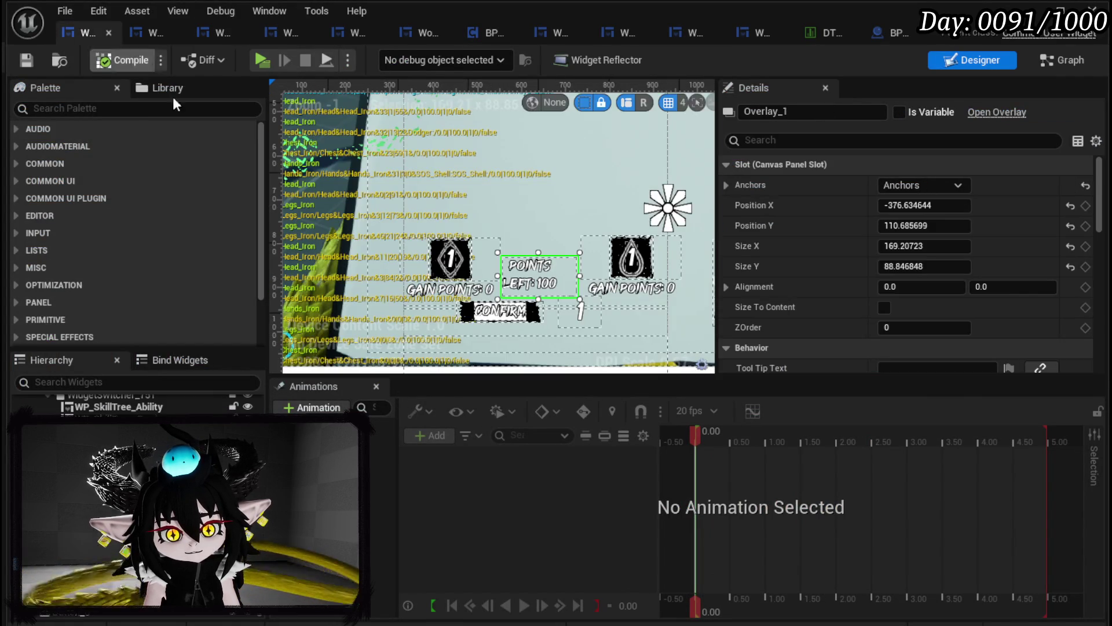
scroll(503, 194, down, 4)
scroll(461, 204, up, 3)
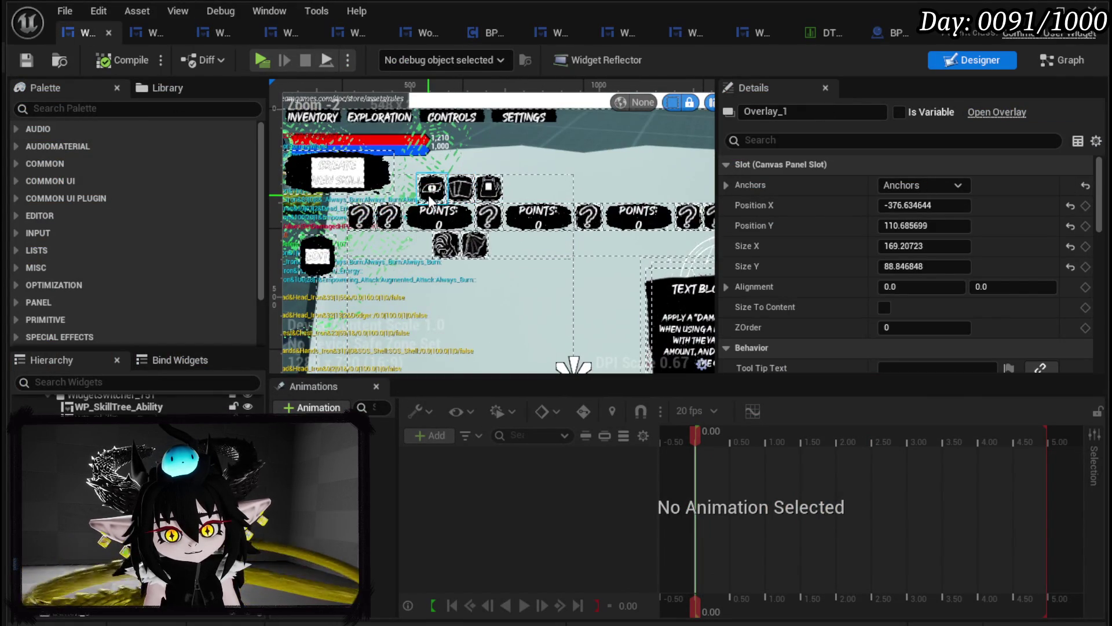
click(431, 194)
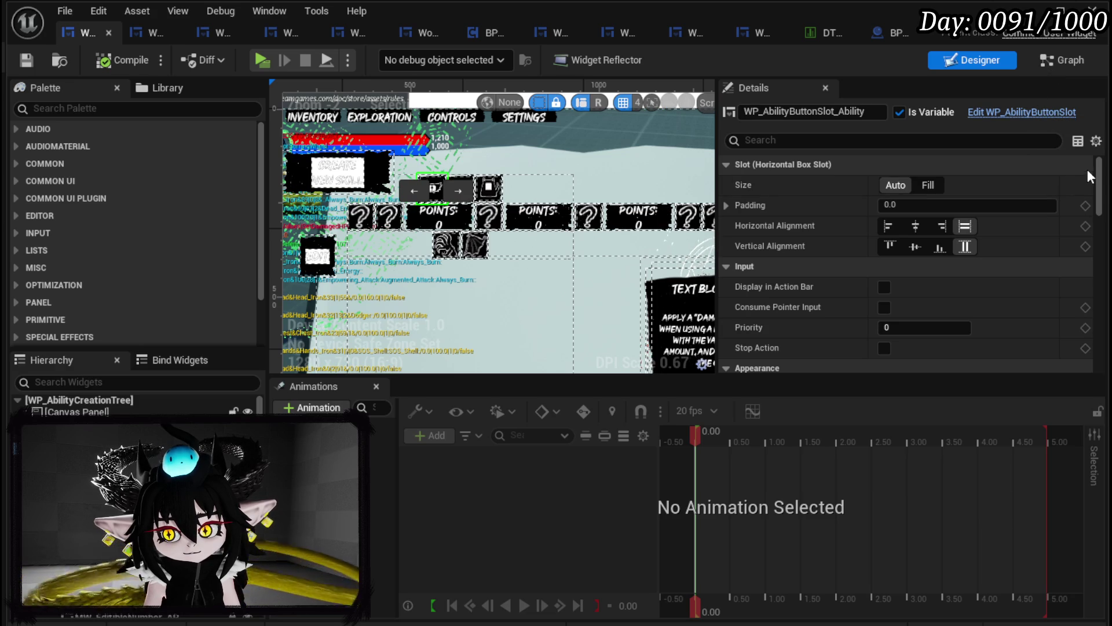
scroll(921, 302, down, 10)
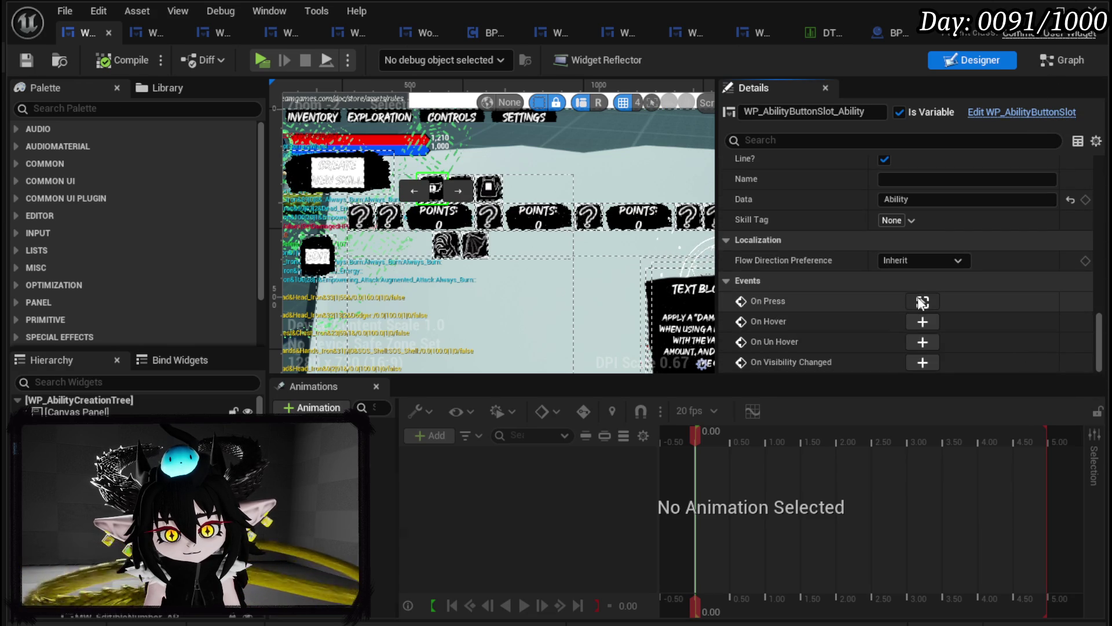
click(923, 302)
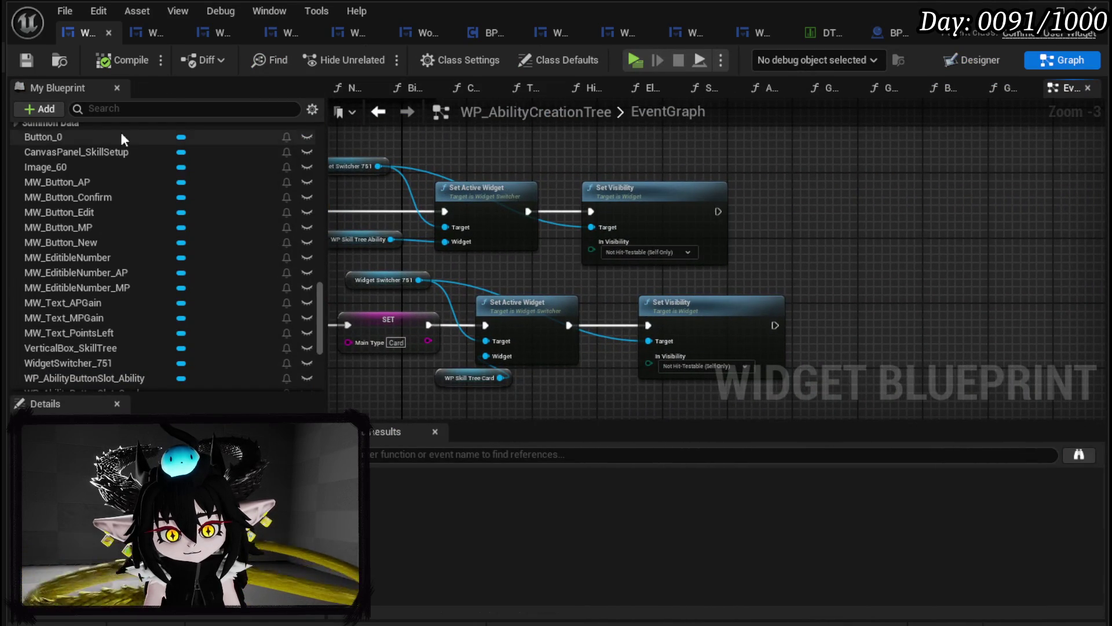
scroll(150, 194, up, 3)
scroll(149, 192, down, 4)
scroll(150, 192, down, 5)
Select the slot-row horizontal box, HorizontalBox_SkillOptions, and review it in the node graph
click(979, 61)
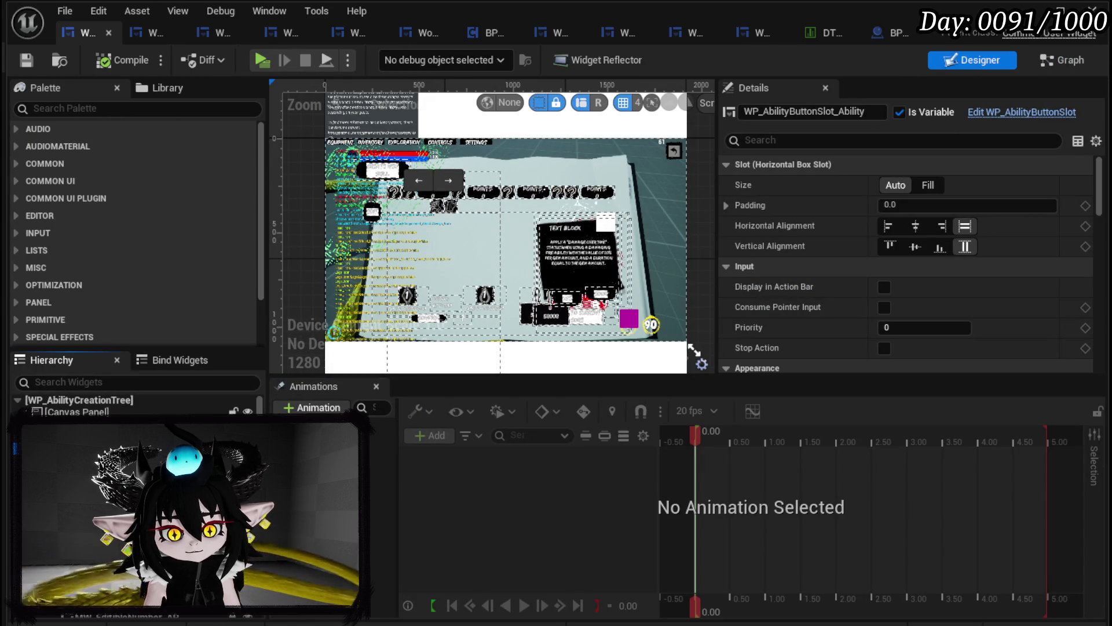
click(444, 178)
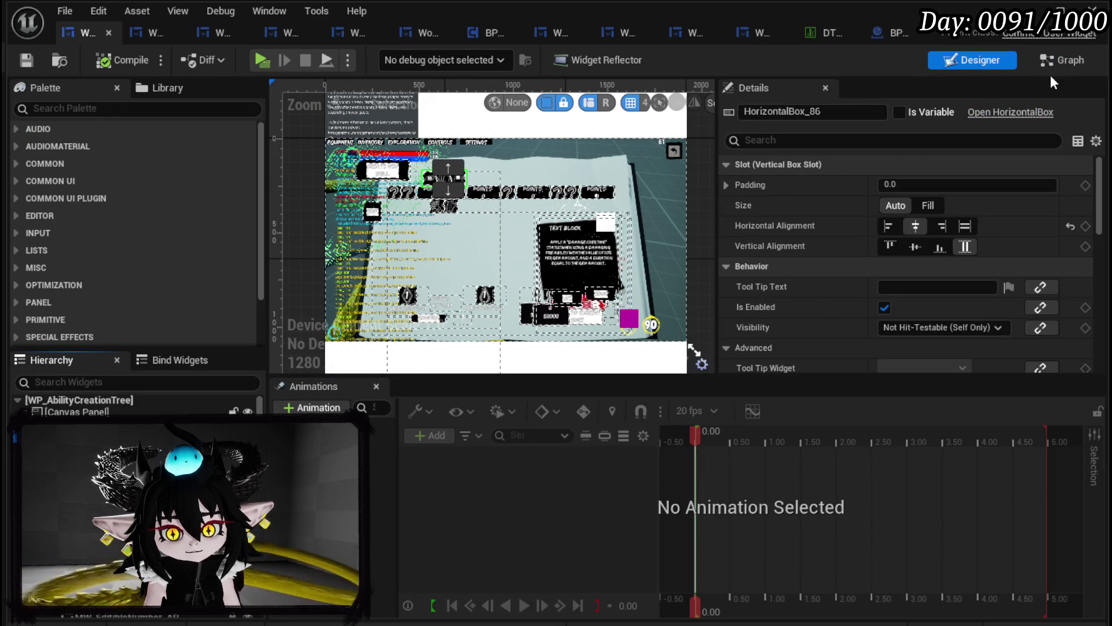
click(1058, 57)
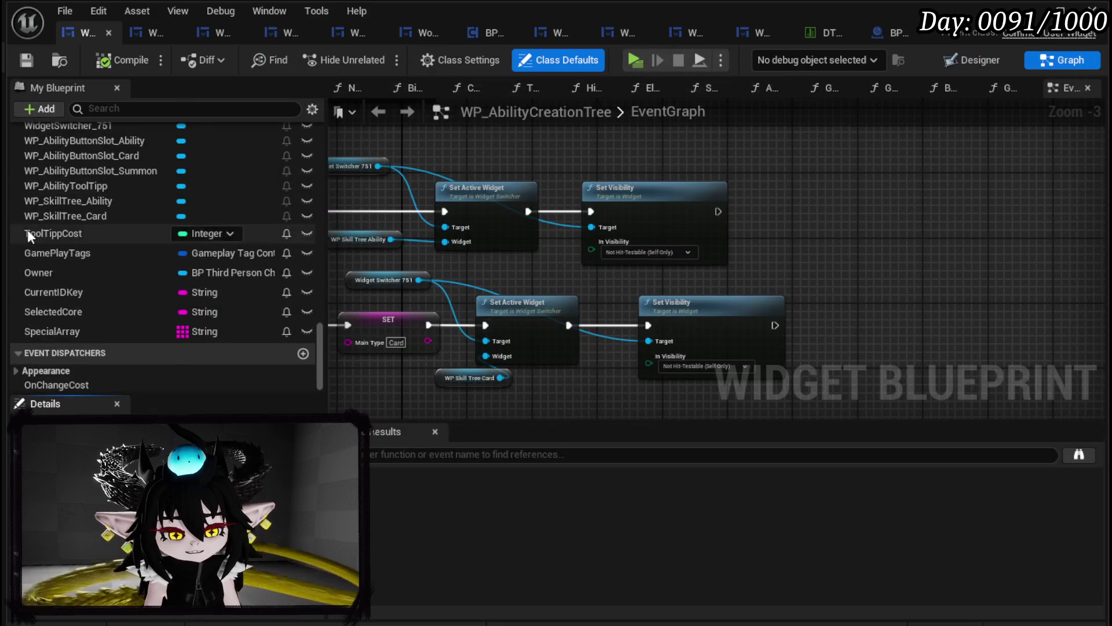
scroll(120, 183, up, 3)
scroll(122, 185, up, 10)
scroll(131, 197, down, 5)
scroll(137, 200, down, 3)
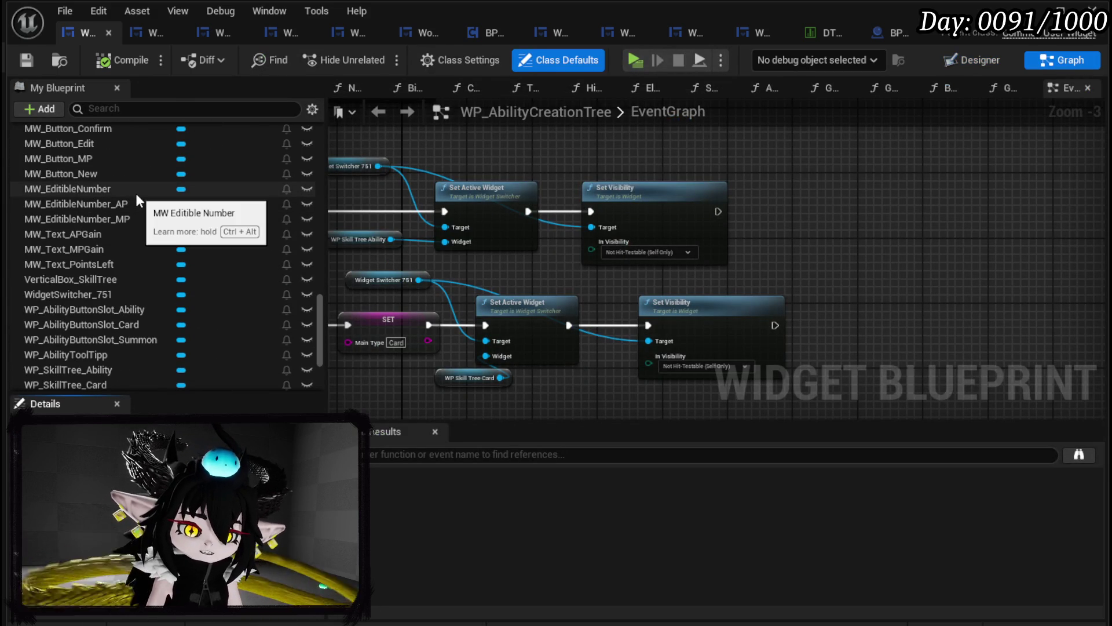
scroll(200, 204, down, 1)
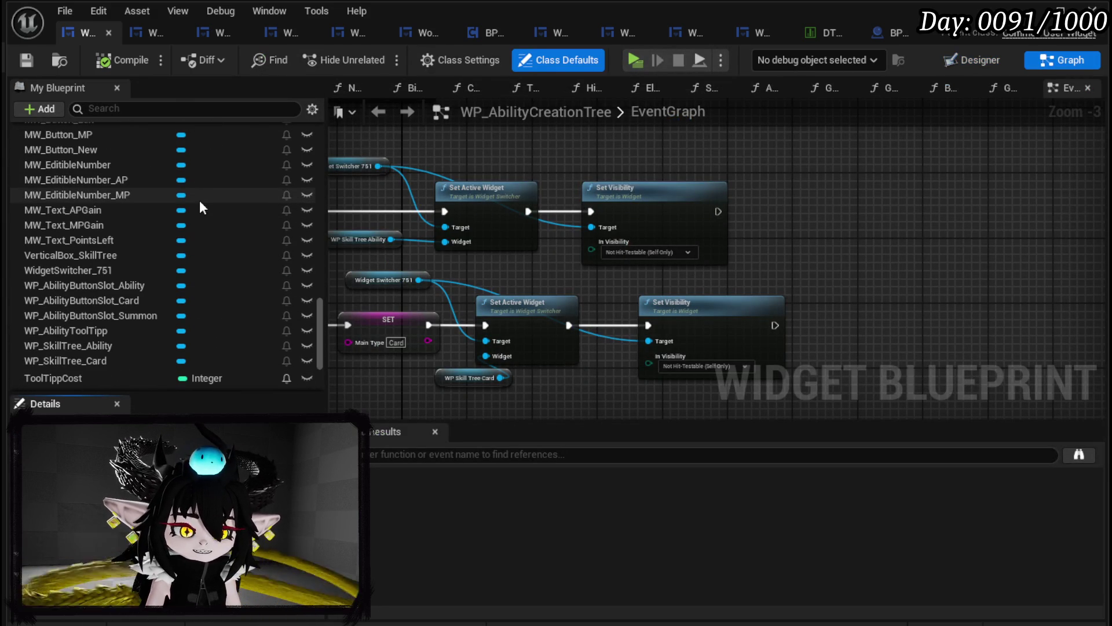
scroll(199, 200, up, 10)
scroll(199, 200, up, 5)
scroll(199, 200, down, 10)
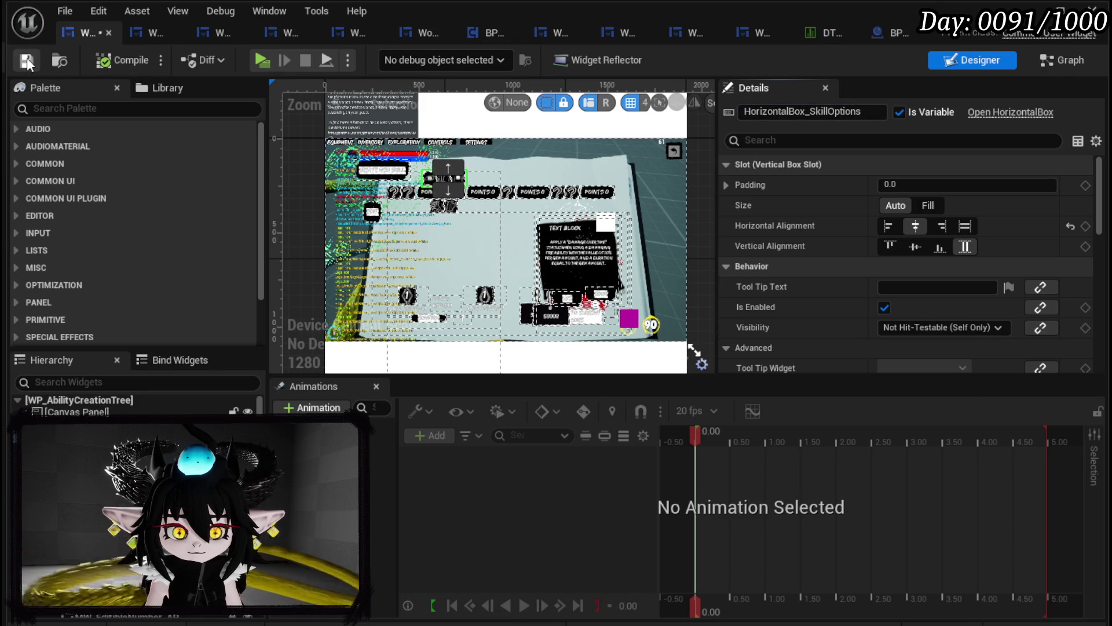
After the upper branch, add a Set Visibility node collapsing the HorizontalBox_SkillOptions getter
double_click(682, 143)
drag(93, 219, 795, 171)
click(843, 201)
drag(895, 173, 898, 218)
text(Set Visi)
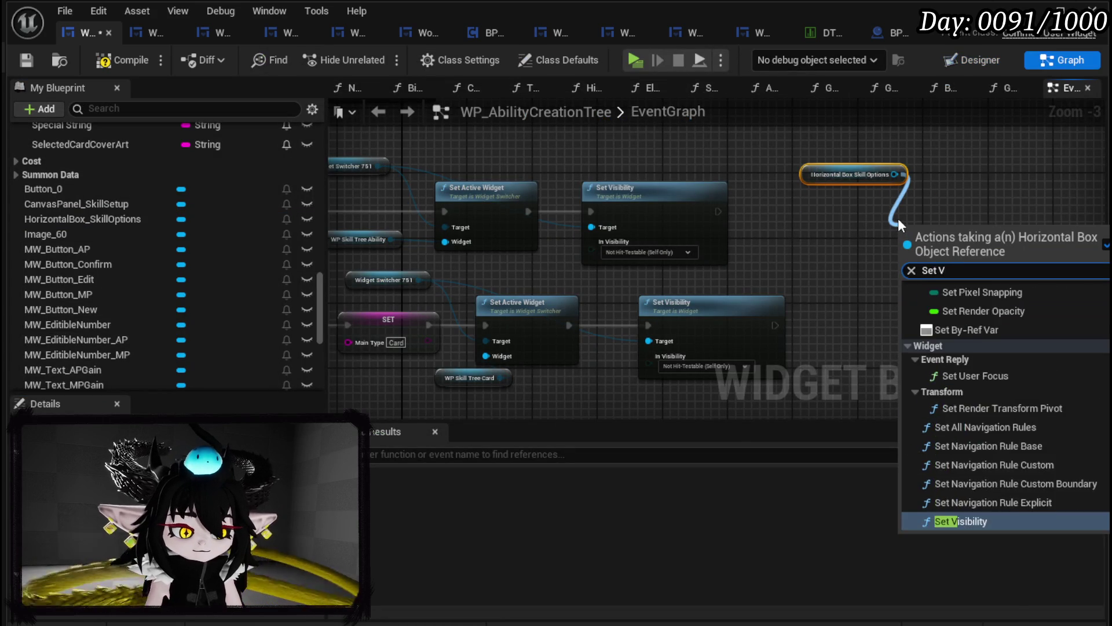
key(Return)
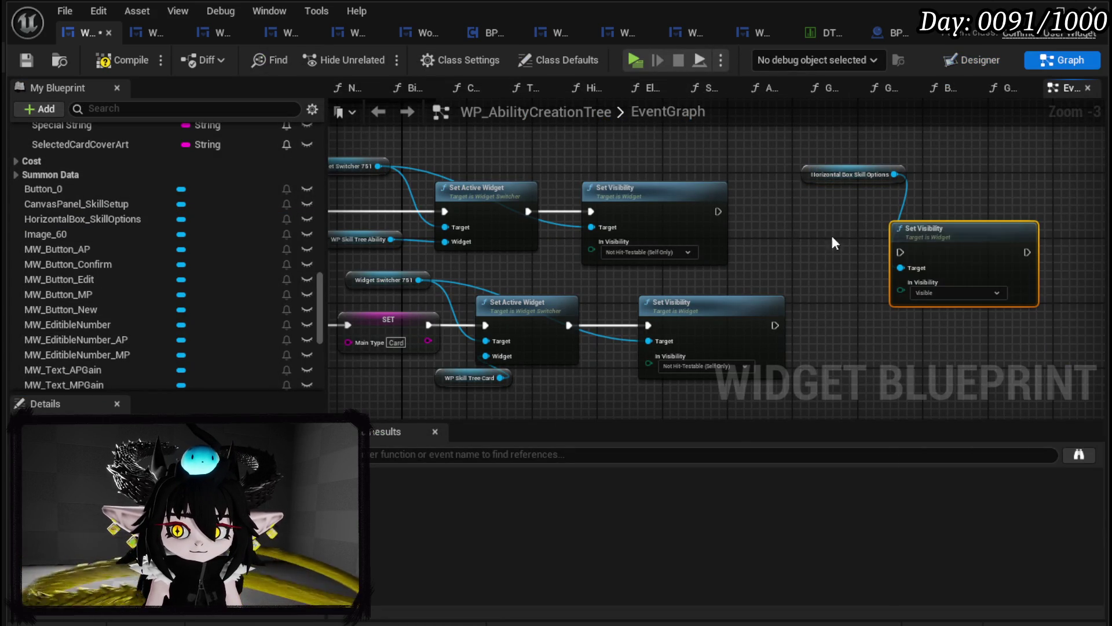
mouse_move(719, 212)
mouse_down()
mouse_move(916, 255)
mouse_move(901, 252)
mouse_up()
click(930, 293)
click(928, 315)
Also run it after the lower branch's Set Visibility, compile, and start a play test
mouse_move(769, 324)
mouse_down()
mouse_move(813, 260)
mouse_move(821, 282)
mouse_move(950, 211)
mouse_move(816, 237)
mouse_up()
mouse_move(761, 388)
mouse_down()
mouse_move(890, 164)
mouse_move(891, 142)
mouse_move(915, 283)
mouse_up()
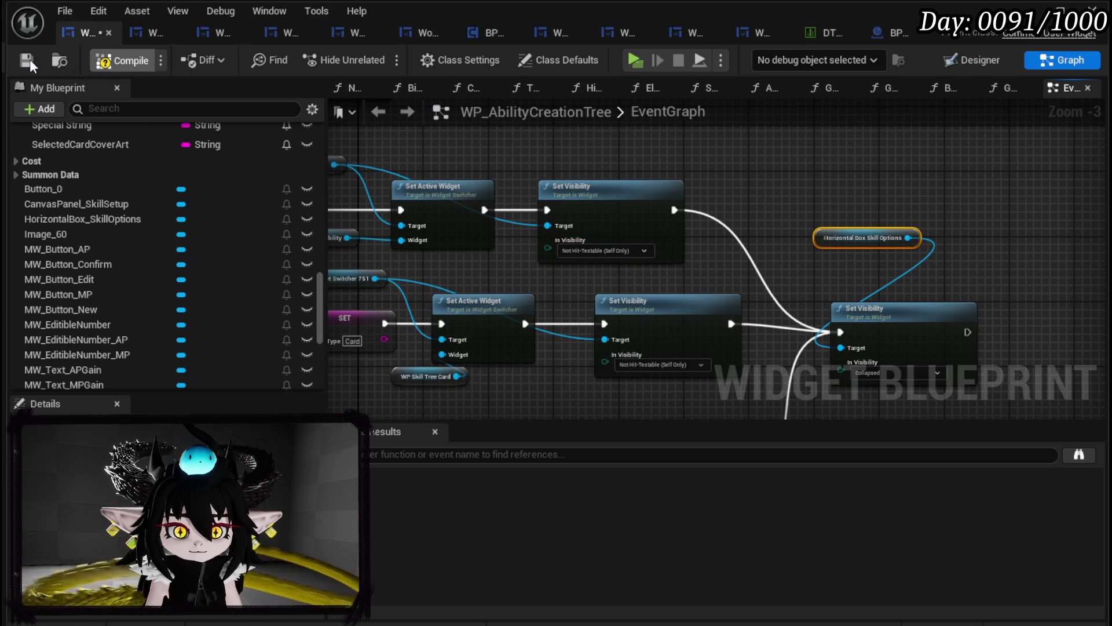
key(F7)
drag(863, 371, 745, 265)
click(745, 265)
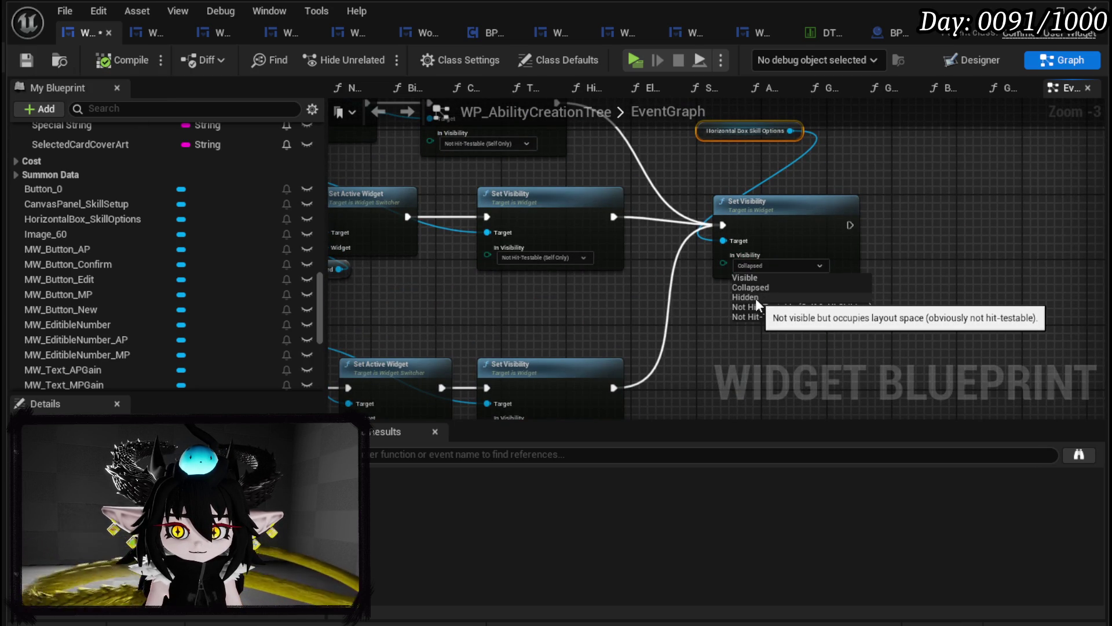
click(606, 149)
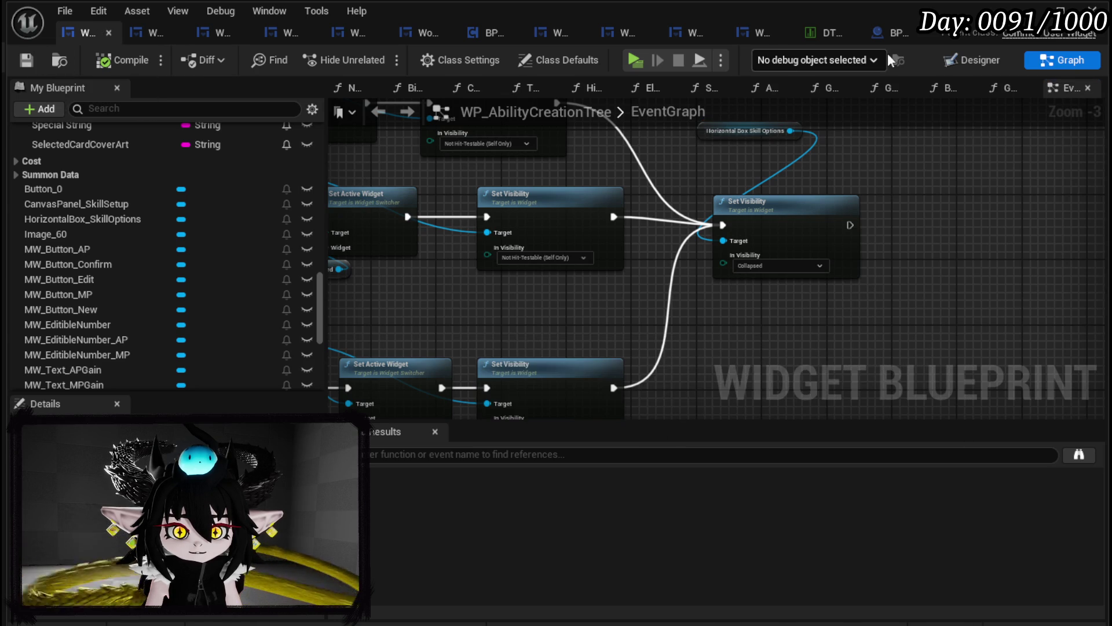
key(alt+Tab)
click(373, 58)
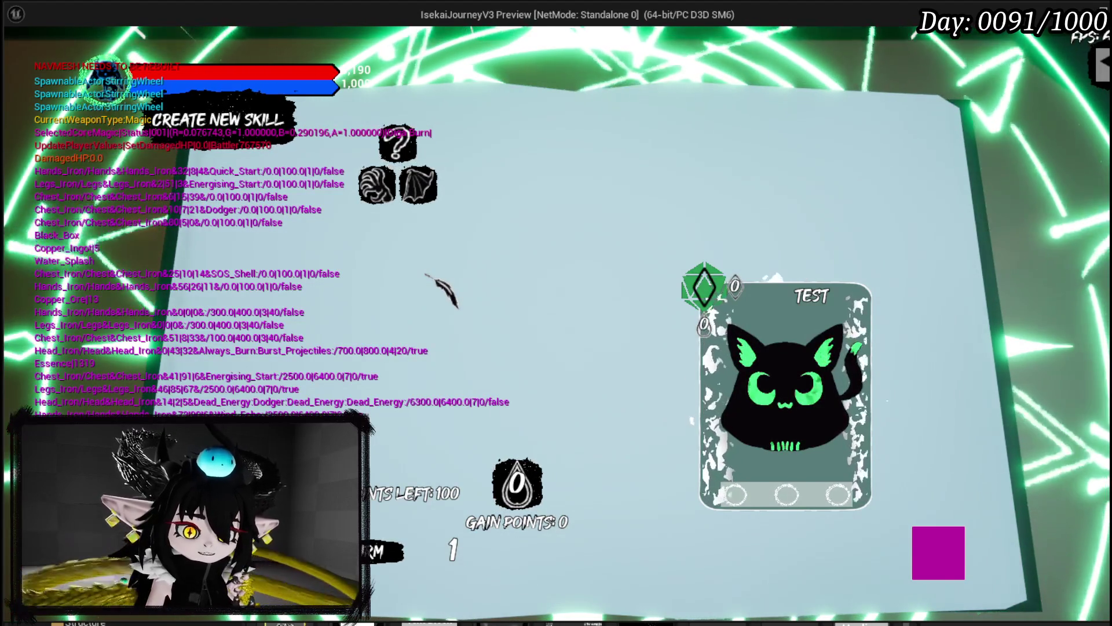
Pick a skill type to reveal the POWER and POINTS slots, then stop the session and save all
click(377, 184)
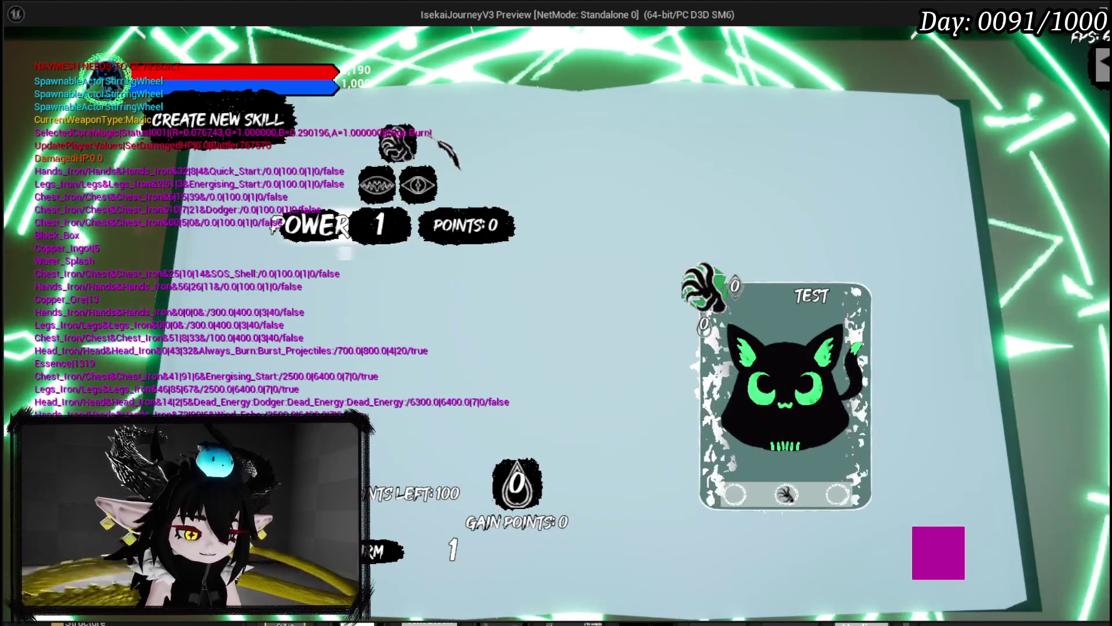
key(alt+Tab)
key(Escape)
key(ctrl+s)
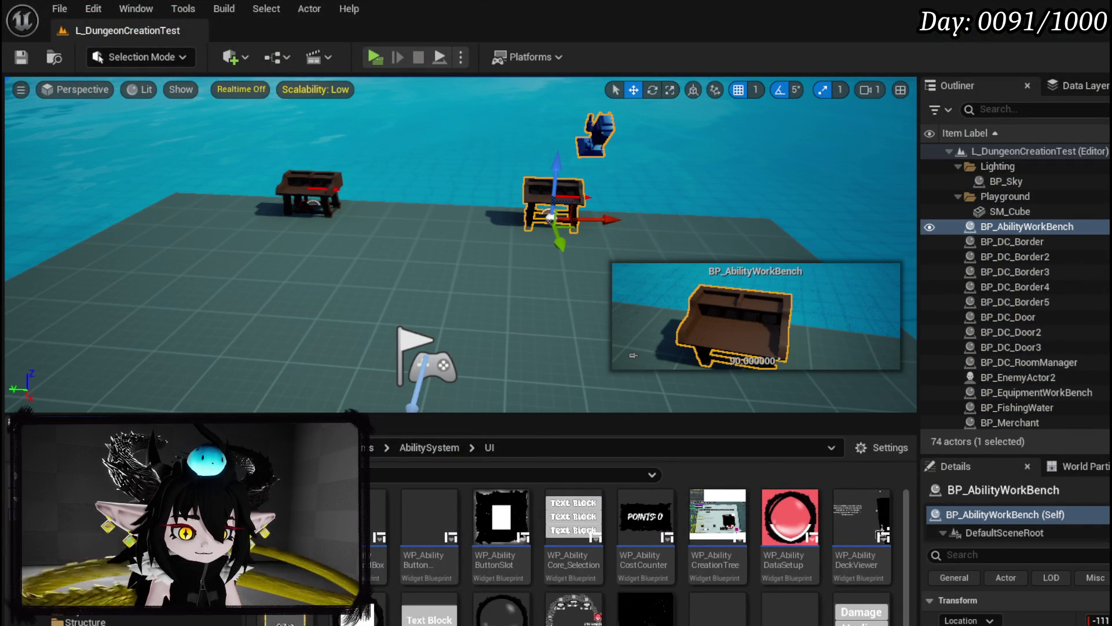
key(alt+Tab)
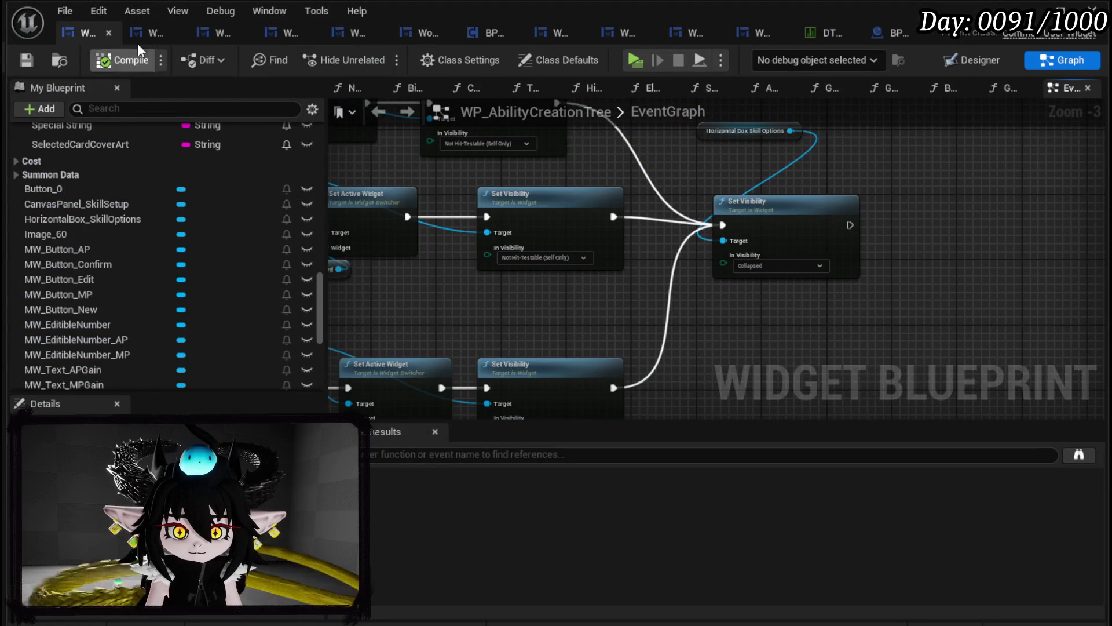
Open WP_SkillTree_Ability's Graph view and its PressingButton function graph
click(217, 34)
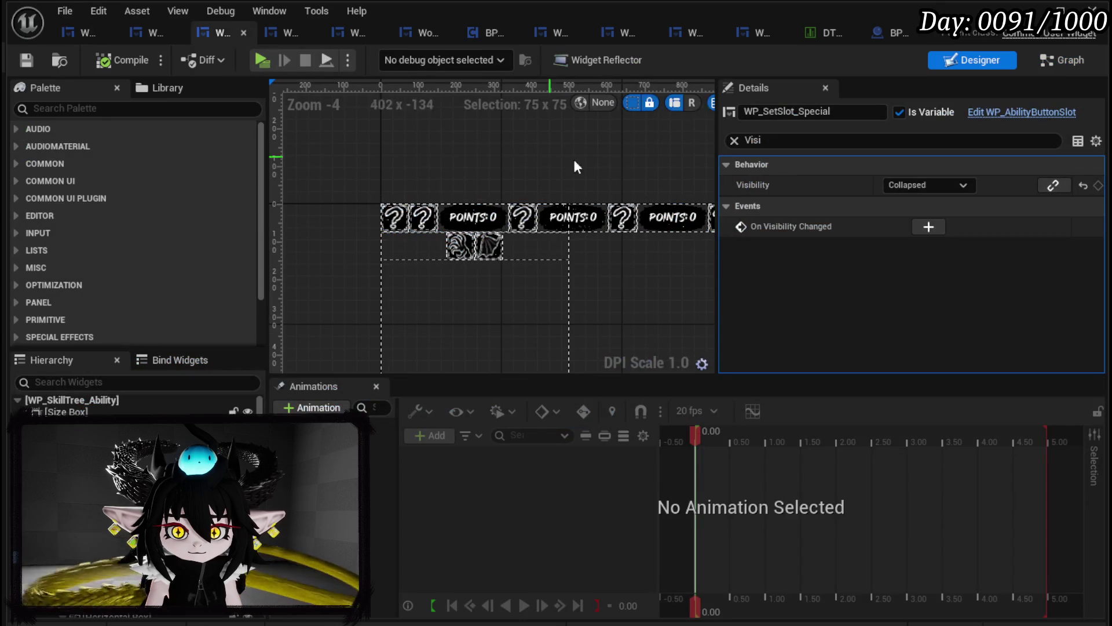
click(1063, 59)
scroll(607, 177, down, 5)
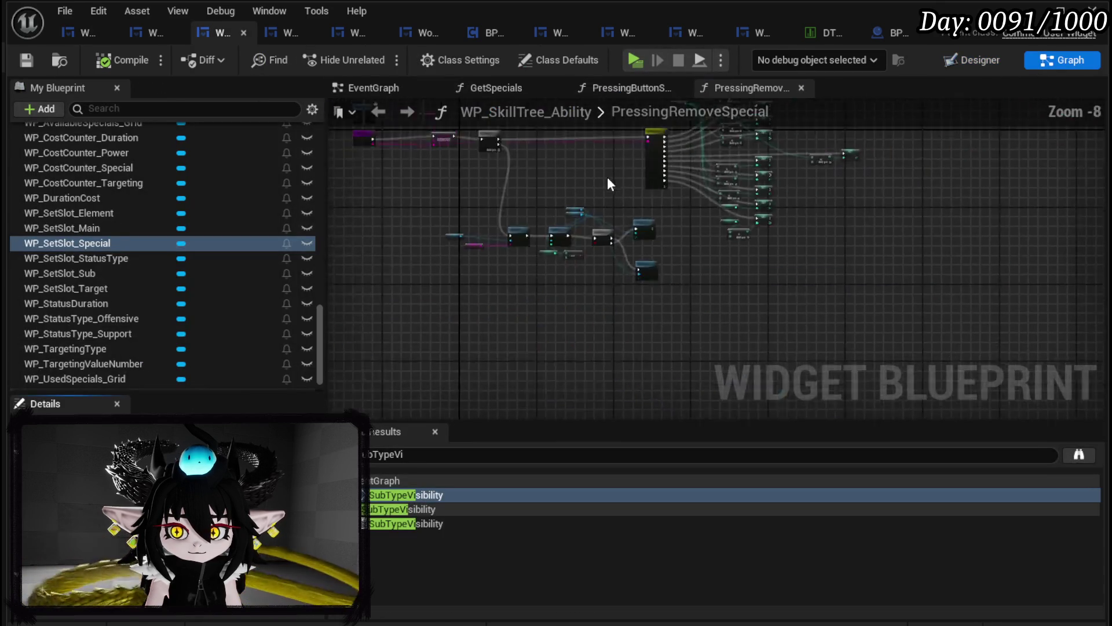
scroll(160, 206, up, 2)
scroll(160, 197, up, 15)
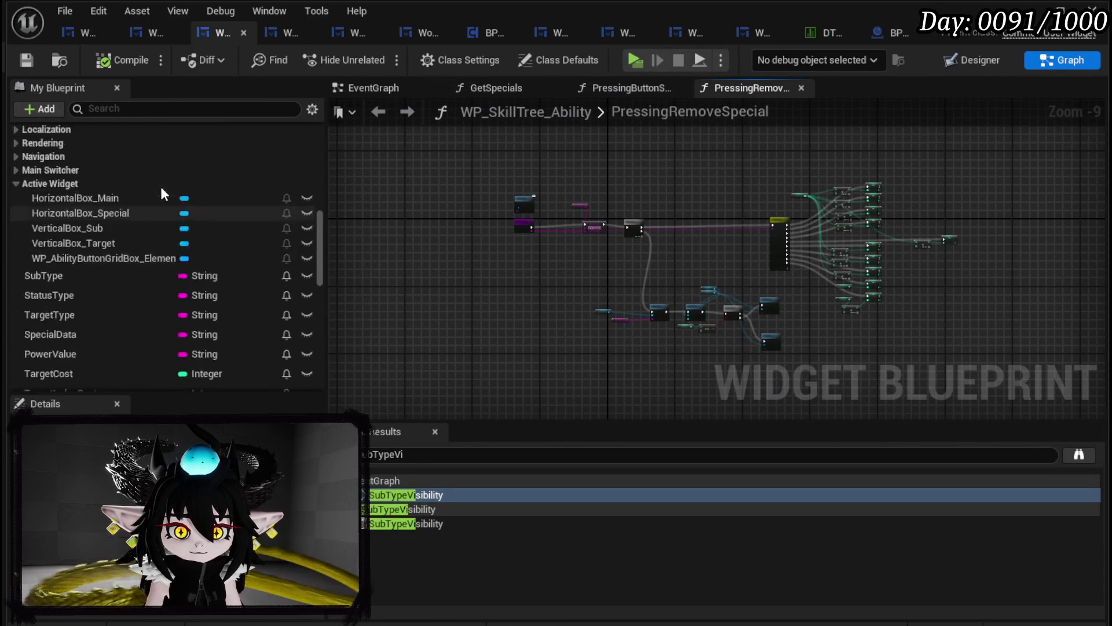
scroll(117, 202, up, 5)
double_click(117, 197)
scroll(521, 240, up, 3)
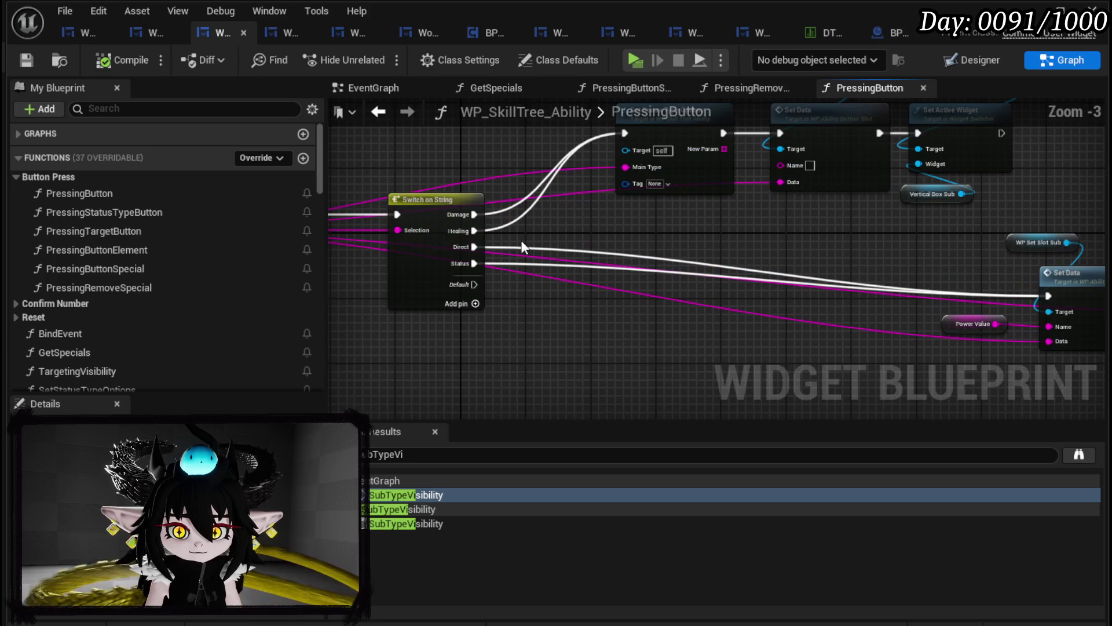
mouse_move(613, 231)
mouse_down()
mouse_move(477, 280)
mouse_move(502, 285)
mouse_up()
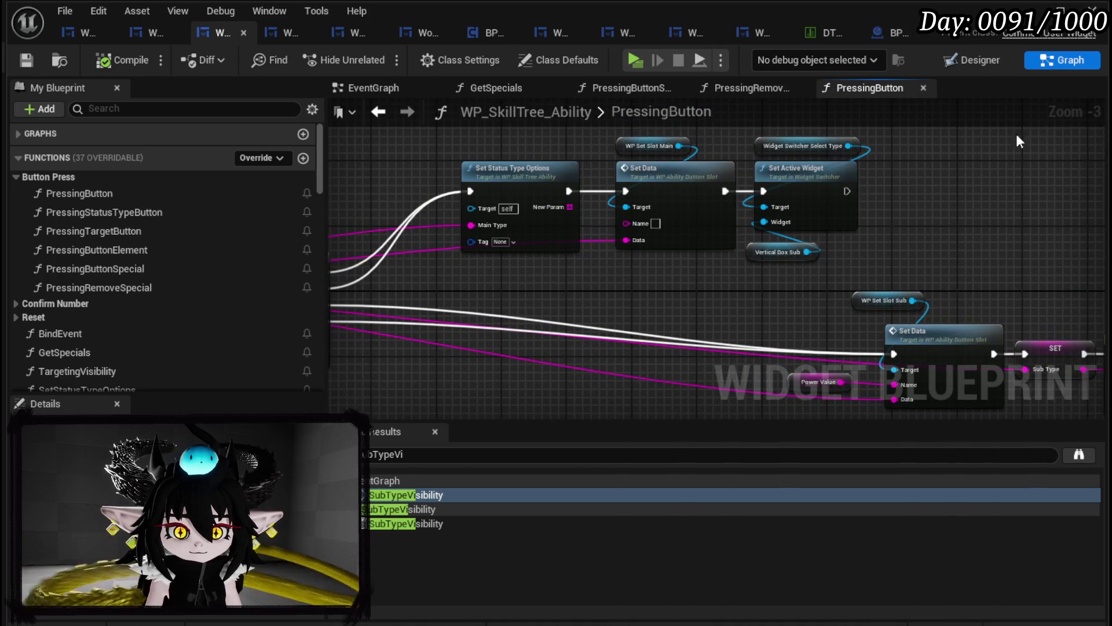
Check the WP_SetSlot_Sub slot in the layout, then add a WP_SetSlot_Sub getter to PressingButton
click(989, 65)
click(583, 262)
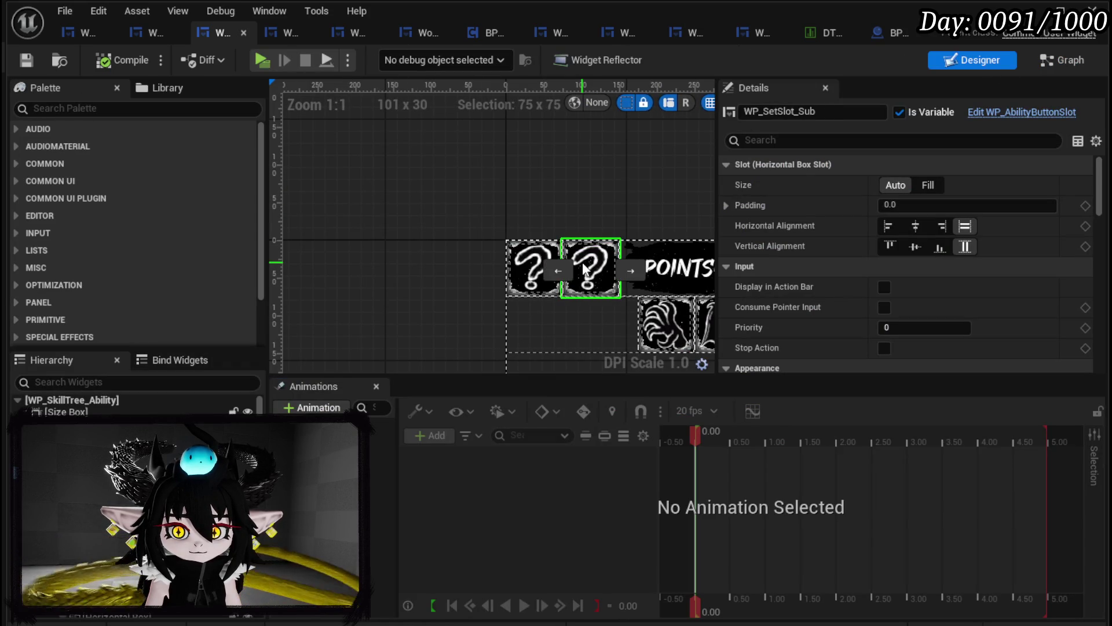
click(1058, 61)
mouse_move(49, 244)
mouse_down()
mouse_move(901, 182)
mouse_move(882, 171)
mouse_up()
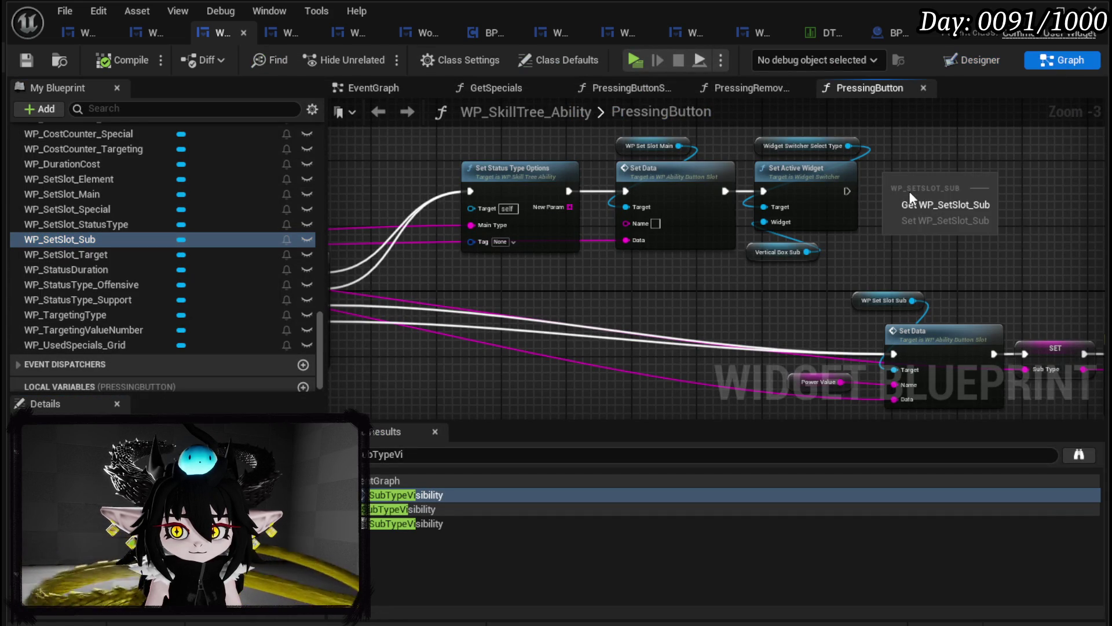
click(920, 204)
drag(788, 233, 820, 277)
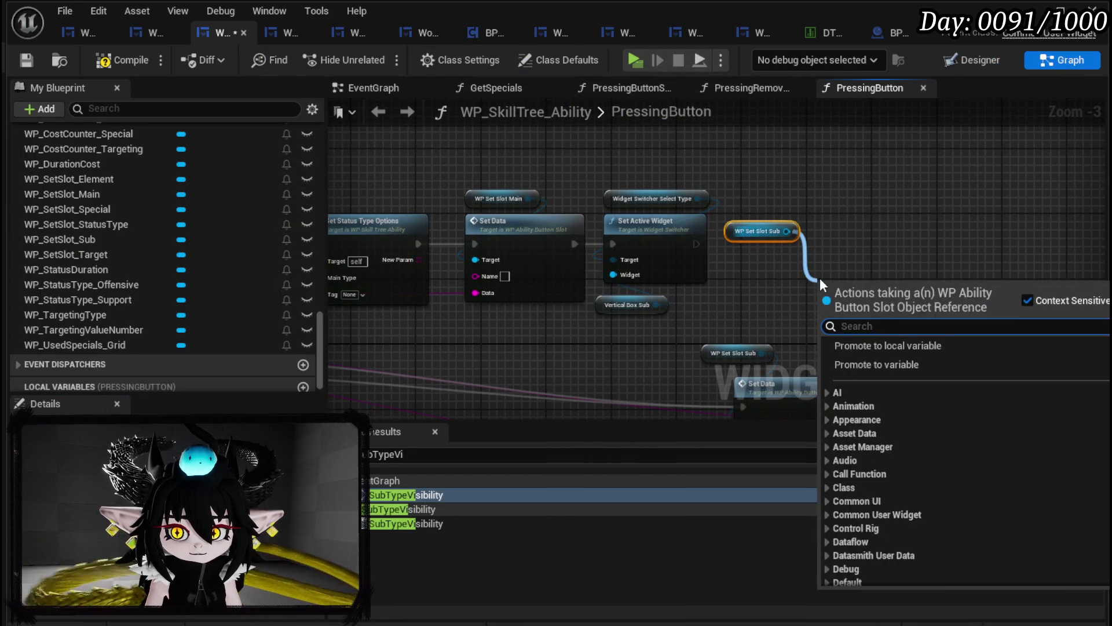
Add a Set Visibility node for WP_SetSlot_Sub after Set Active Widget and save the widget
text(Set Visi)
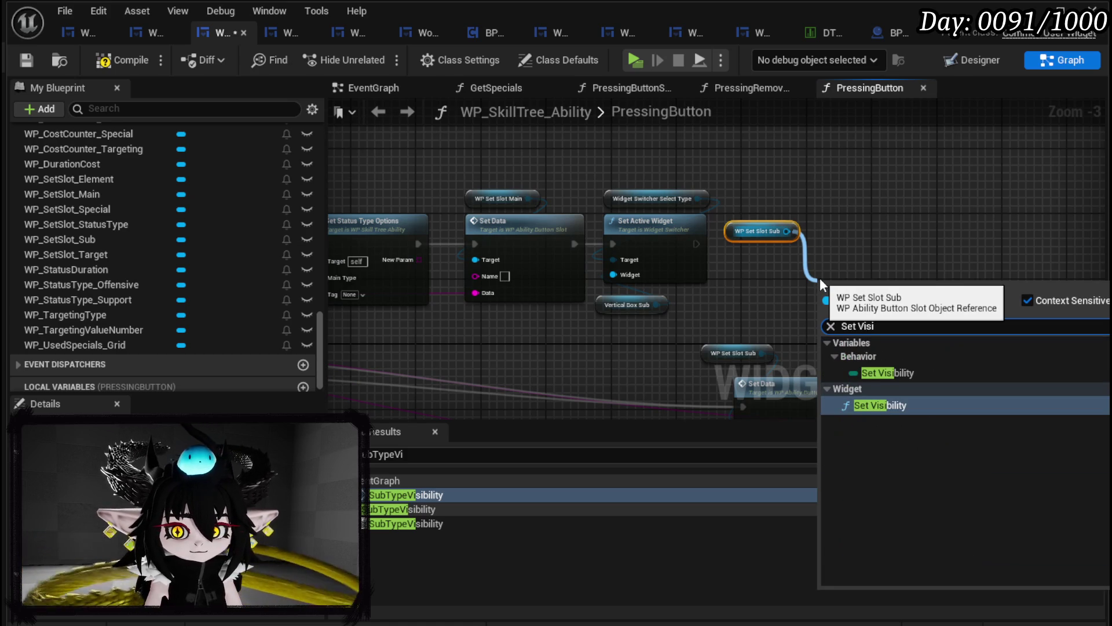
click(870, 407)
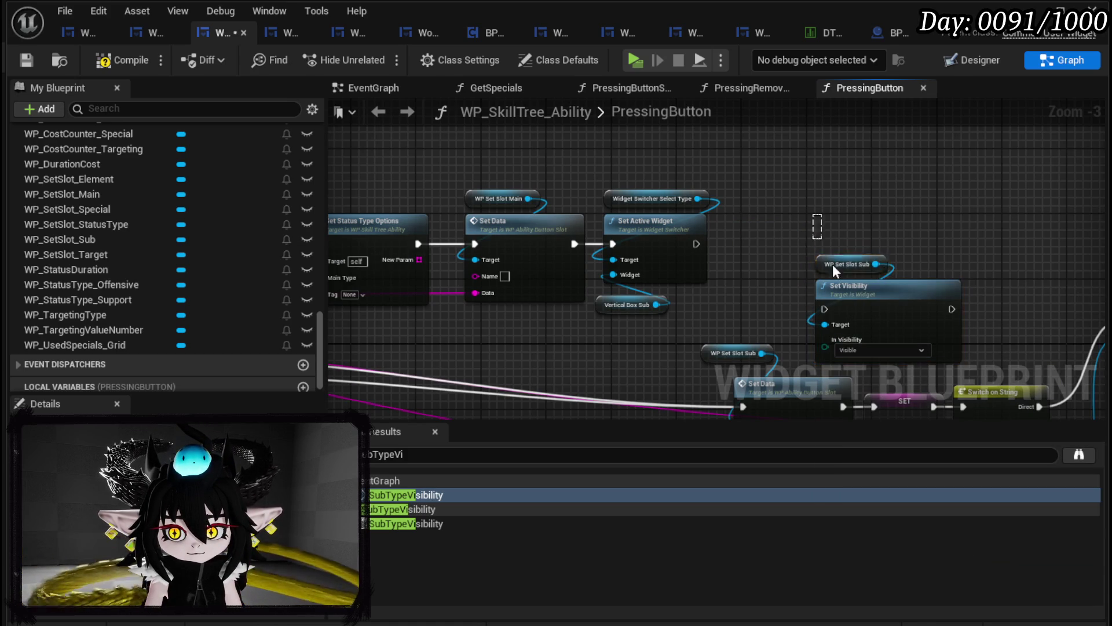
ctrl+click(859, 301)
drag(859, 300, 794, 217)
mouse_move(696, 244)
mouse_down()
mouse_move(765, 220)
mouse_move(783, 242)
mouse_up()
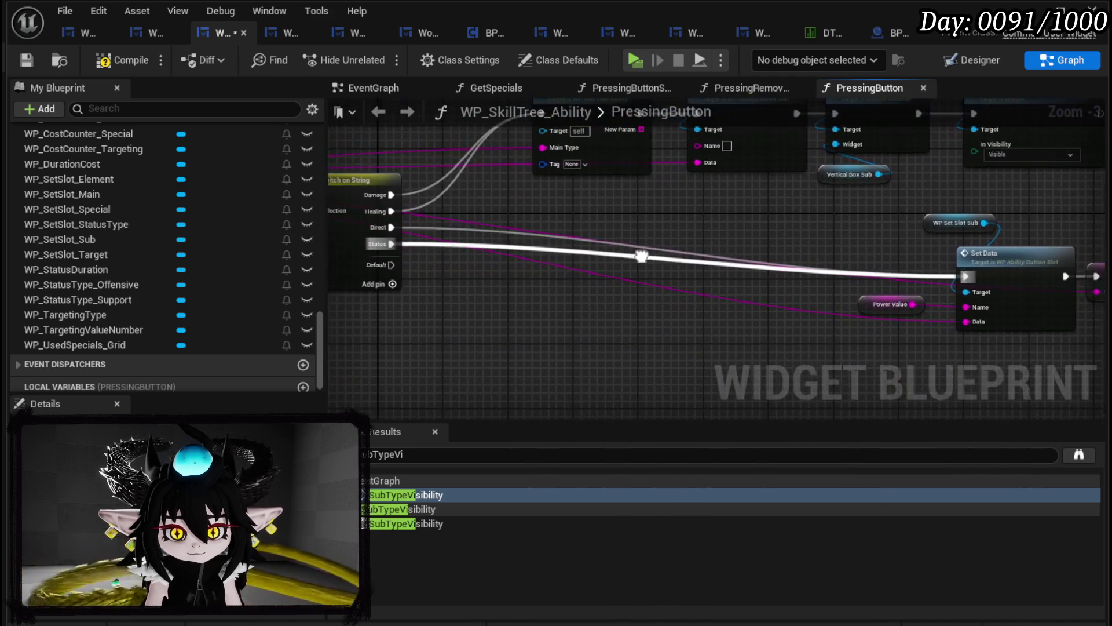
click(25, 59)
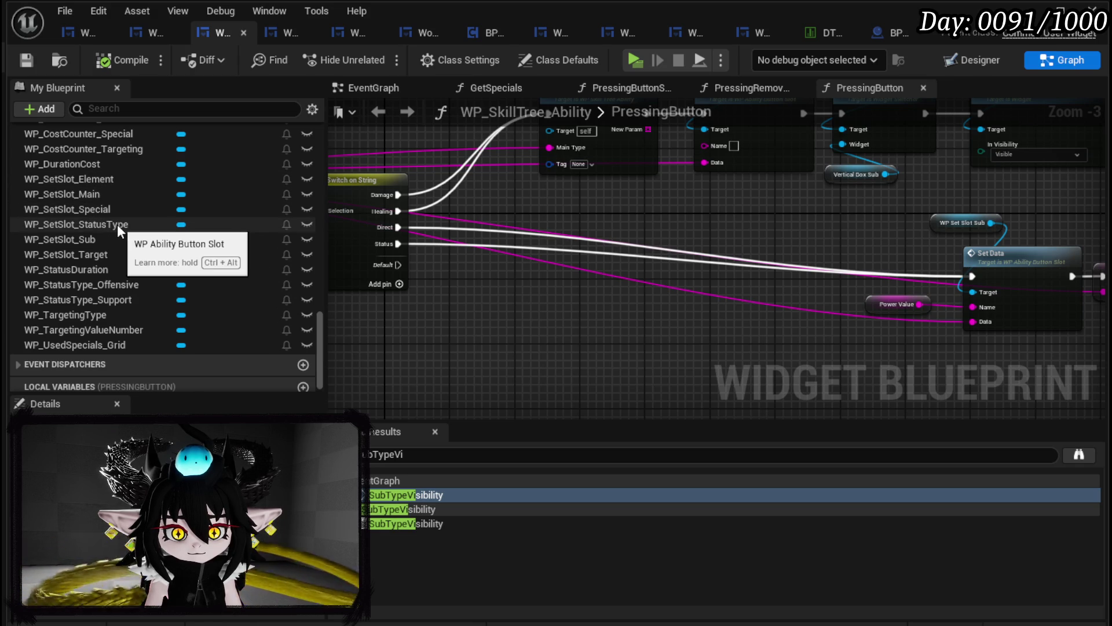
Add StatusType and Target slot getters, delete the unused WP_SetSlot_Target getter, then compile and save
mouse_move(117, 224)
mouse_down()
mouse_move(599, 346)
mouse_move(595, 332)
mouse_up()
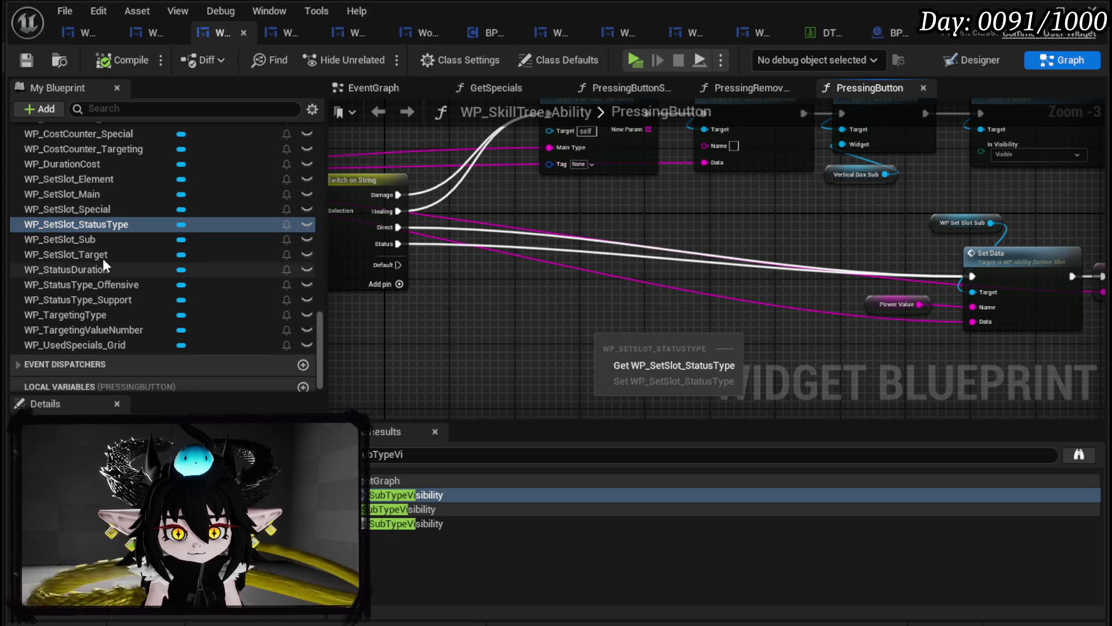
mouse_move(99, 258)
mouse_down()
mouse_move(540, 311)
mouse_move(563, 340)
mouse_move(573, 325)
mouse_up()
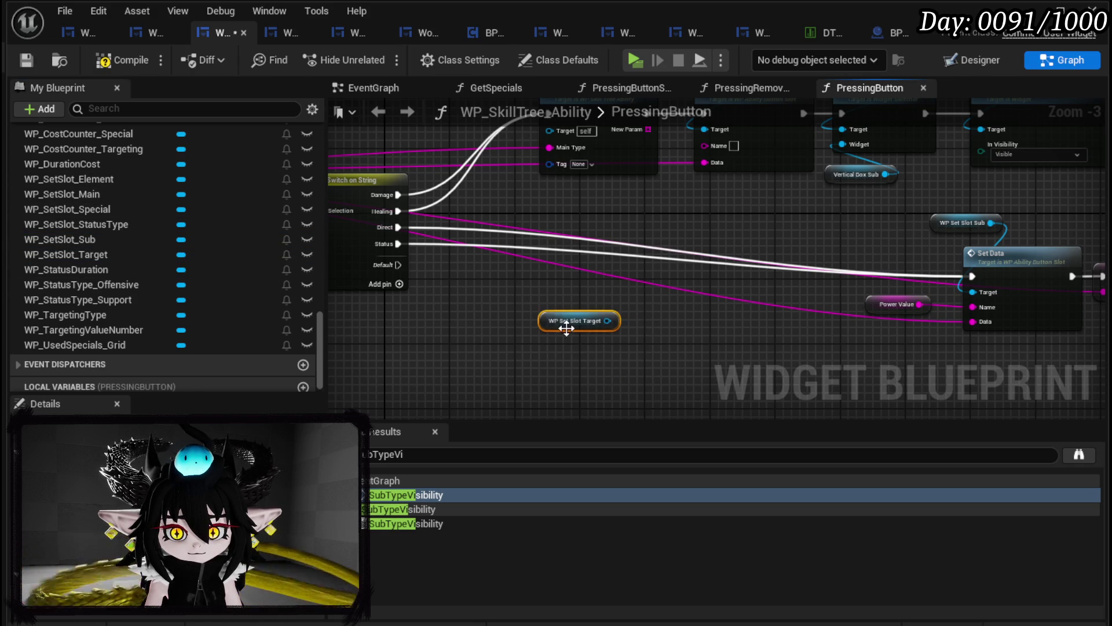
mouse_move(846, 130)
mouse_down()
mouse_move(723, 176)
mouse_move(792, 204)
mouse_up()
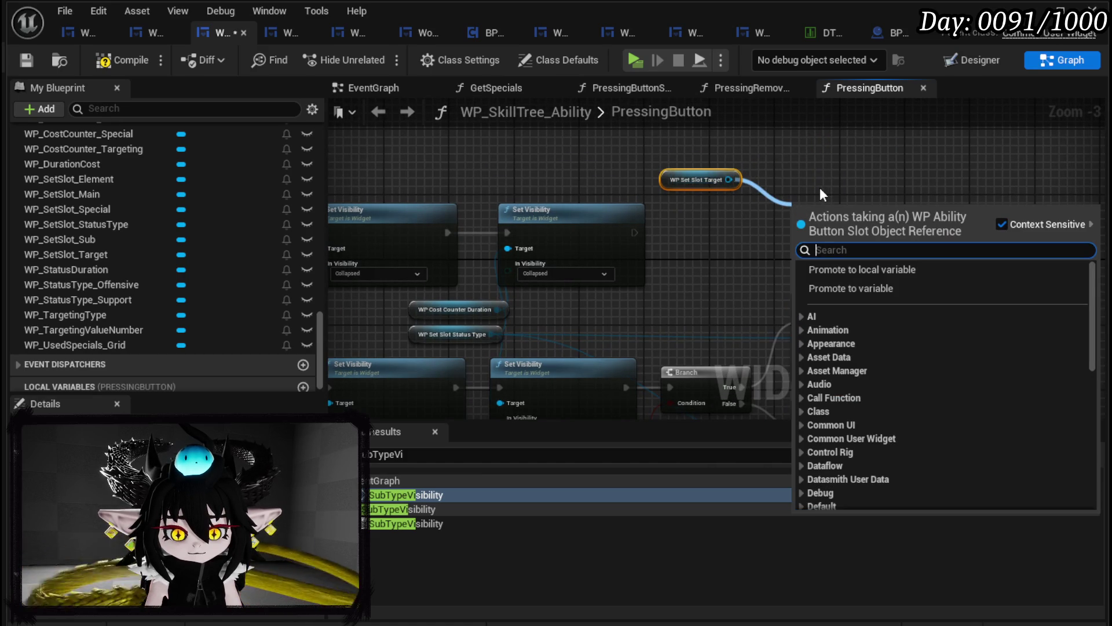
click(676, 196)
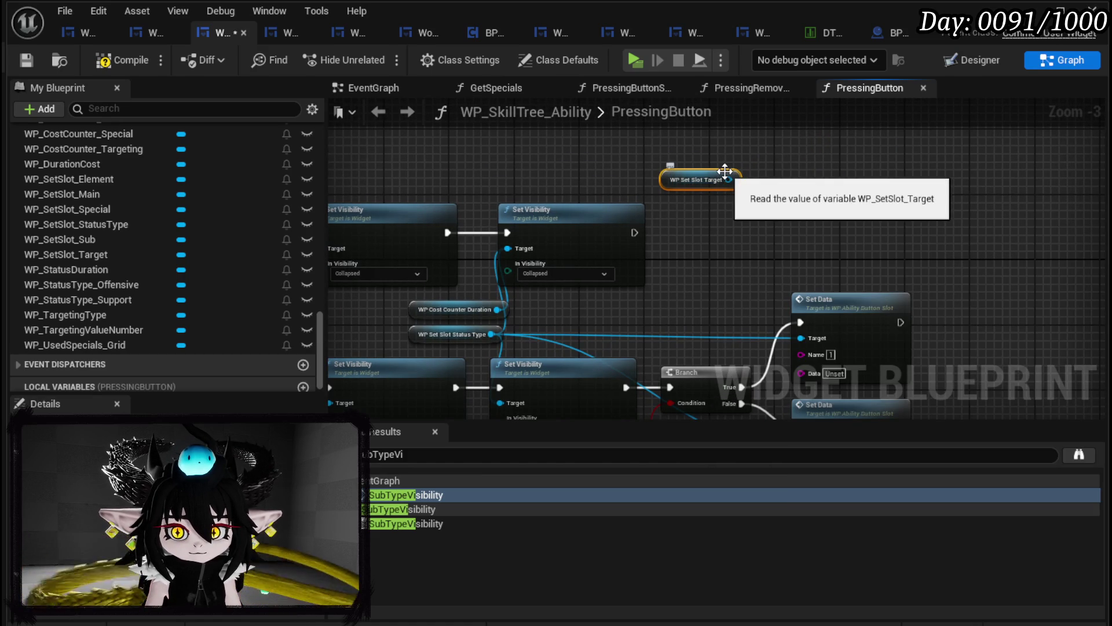
key(Delete)
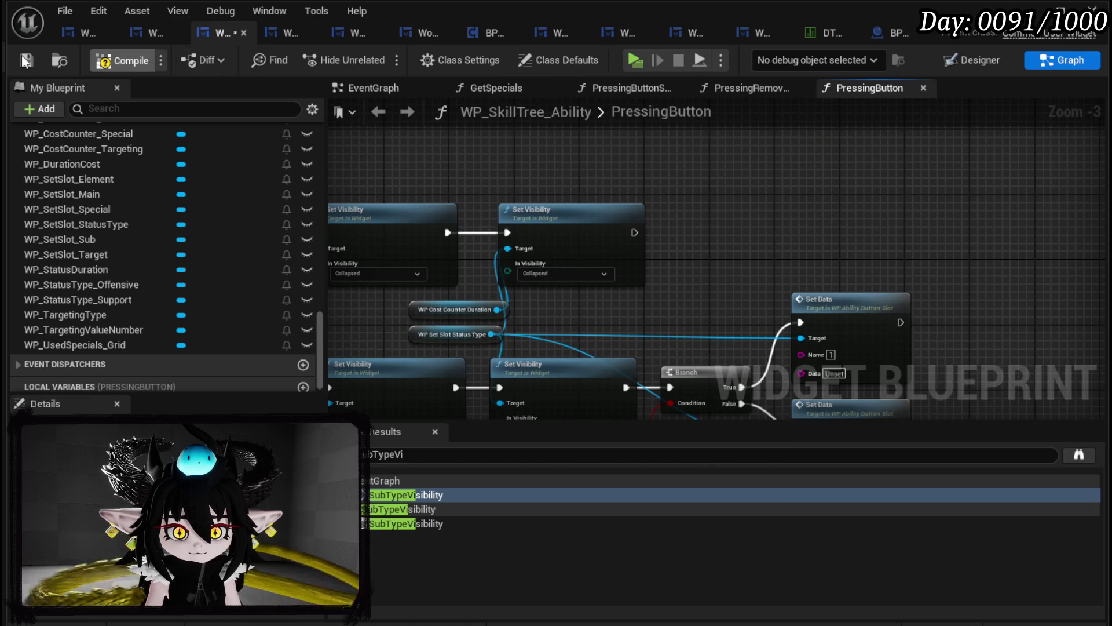
click(26, 60)
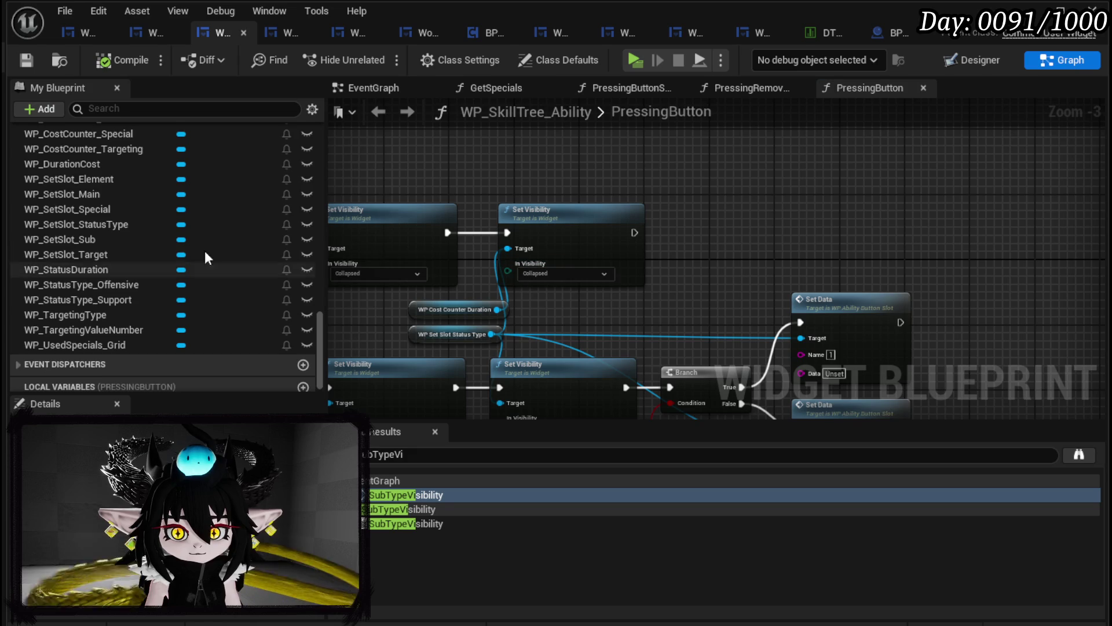
scroll(134, 220, up, 10)
scroll(170, 225, up, 10)
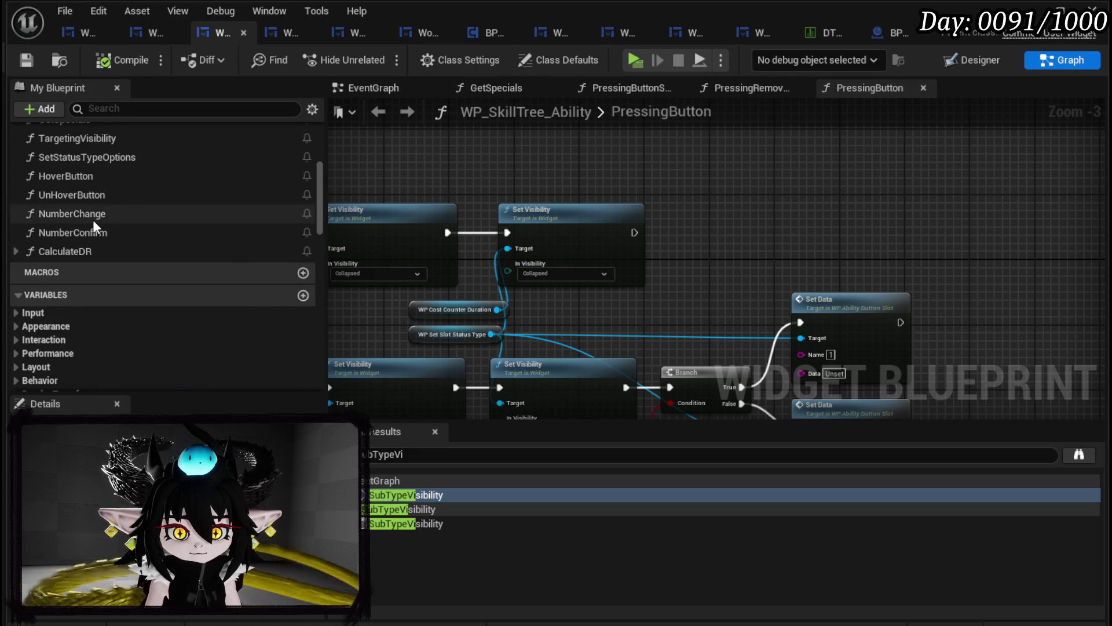
Open NumberChange, then NumberConfirm, then go back to the NumberChange graph
double_click(92, 219)
click(84, 234)
double_click(84, 234)
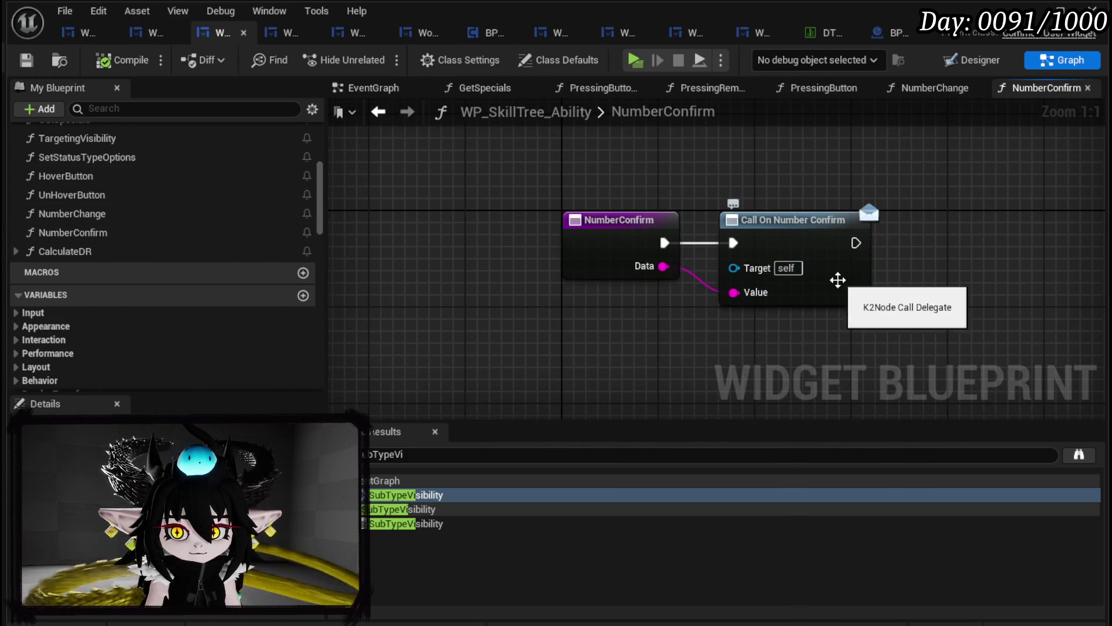
double_click(73, 214)
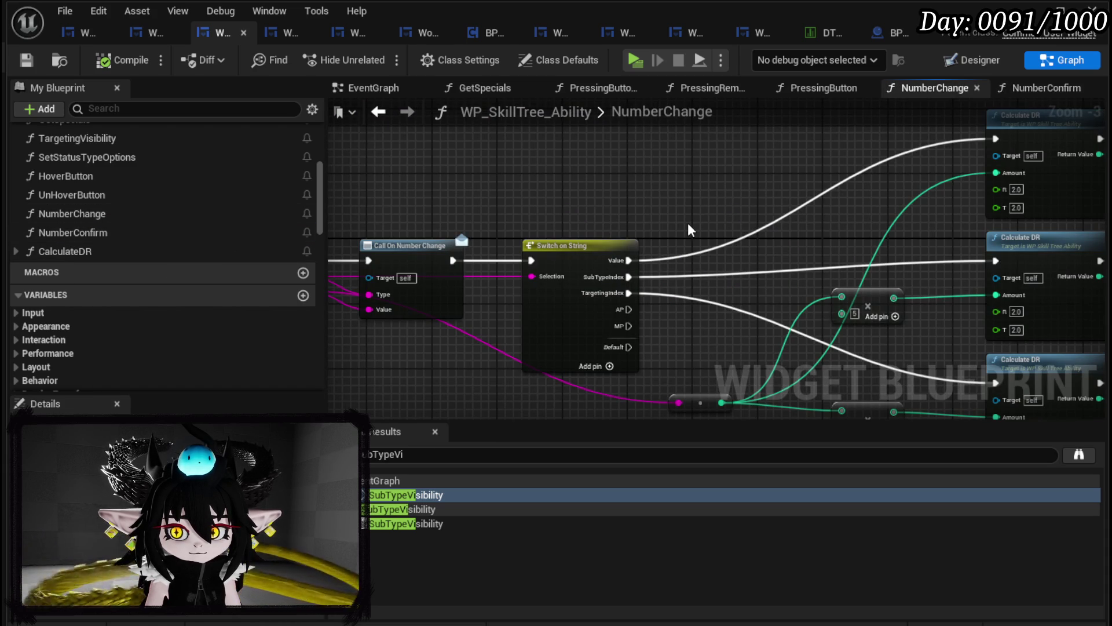
Review NumberChange's Set Cost and Call On Number Change nodes, then expand the Confirm Number group
scroll(689, 229, down, 1)
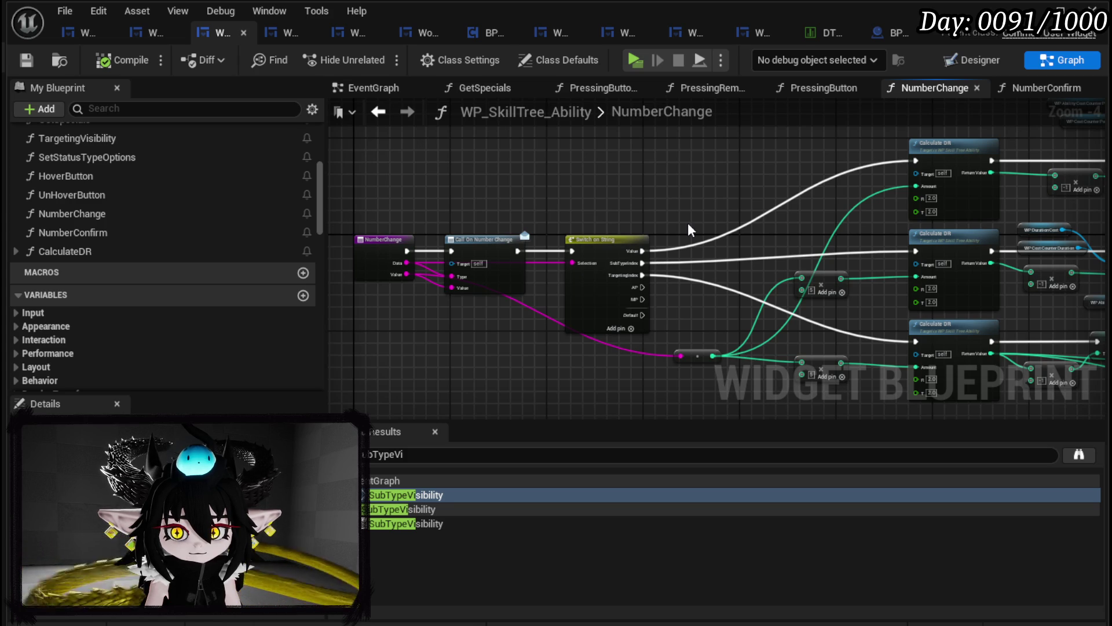
drag(689, 224, 347, 226)
drag(838, 221, 1087, 224)
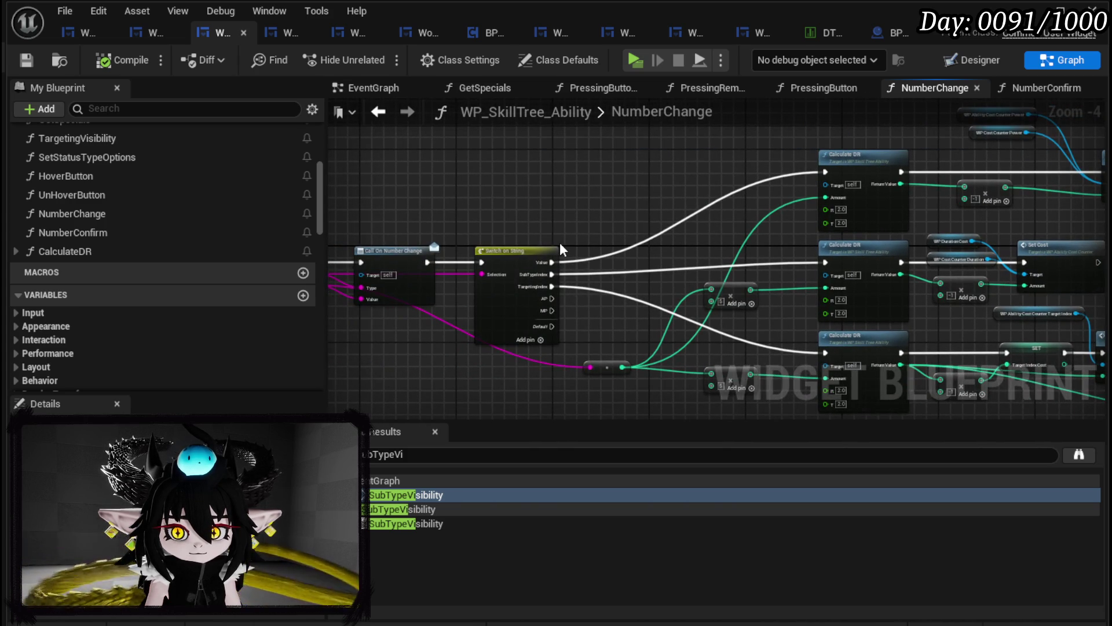
drag(637, 253, 278, 255)
scroll(776, 240, up, 1)
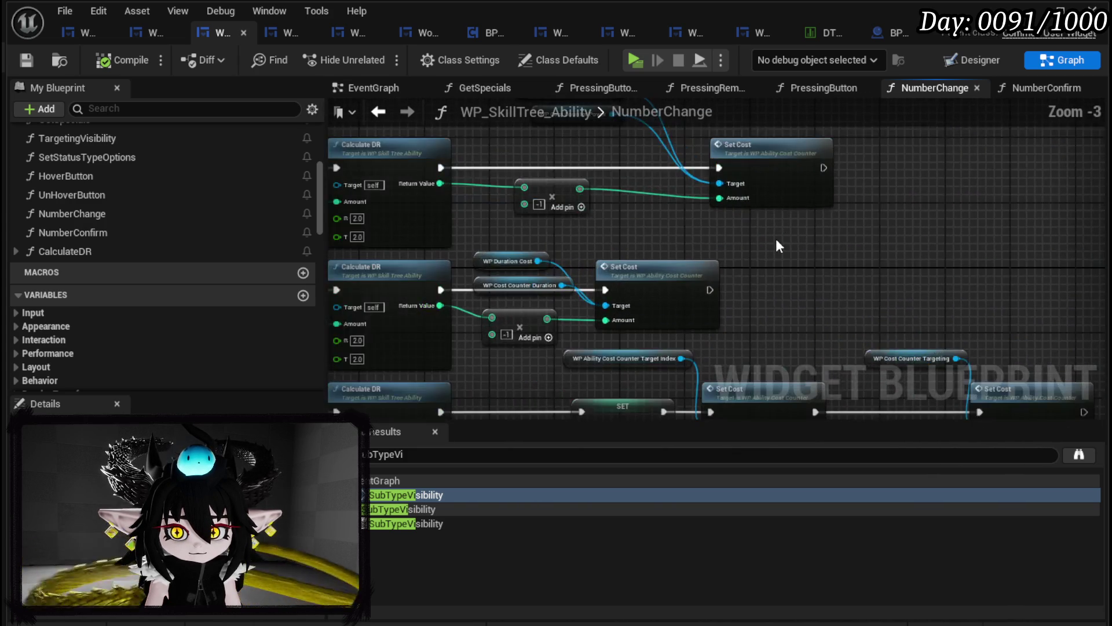
scroll(924, 241, down, 3)
scroll(665, 258, up, 4)
scroll(183, 225, up, 5)
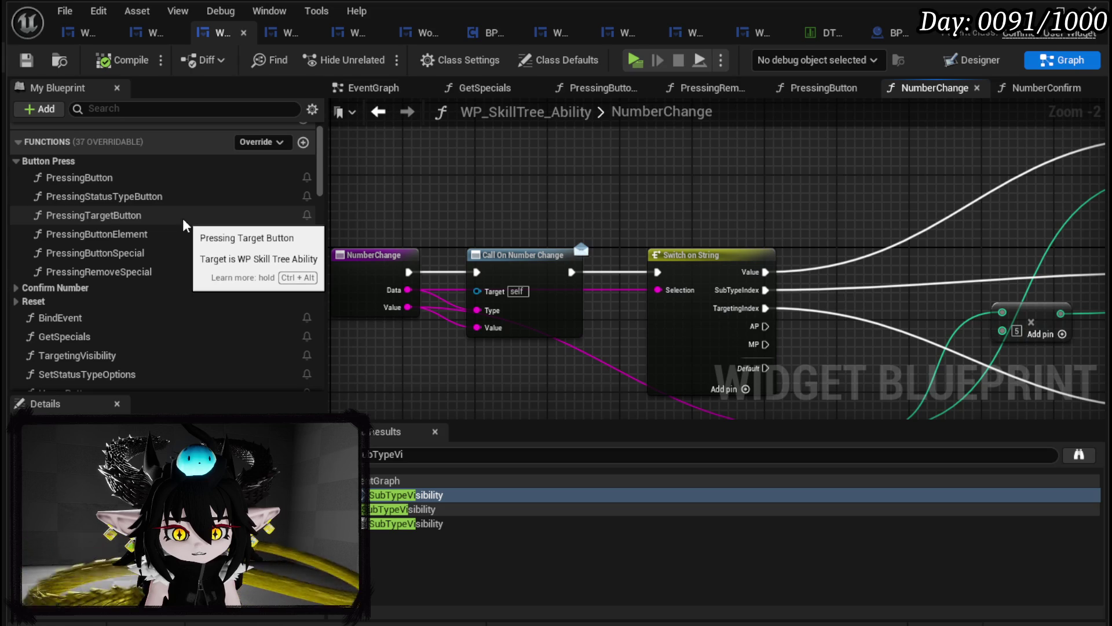
click(17, 288)
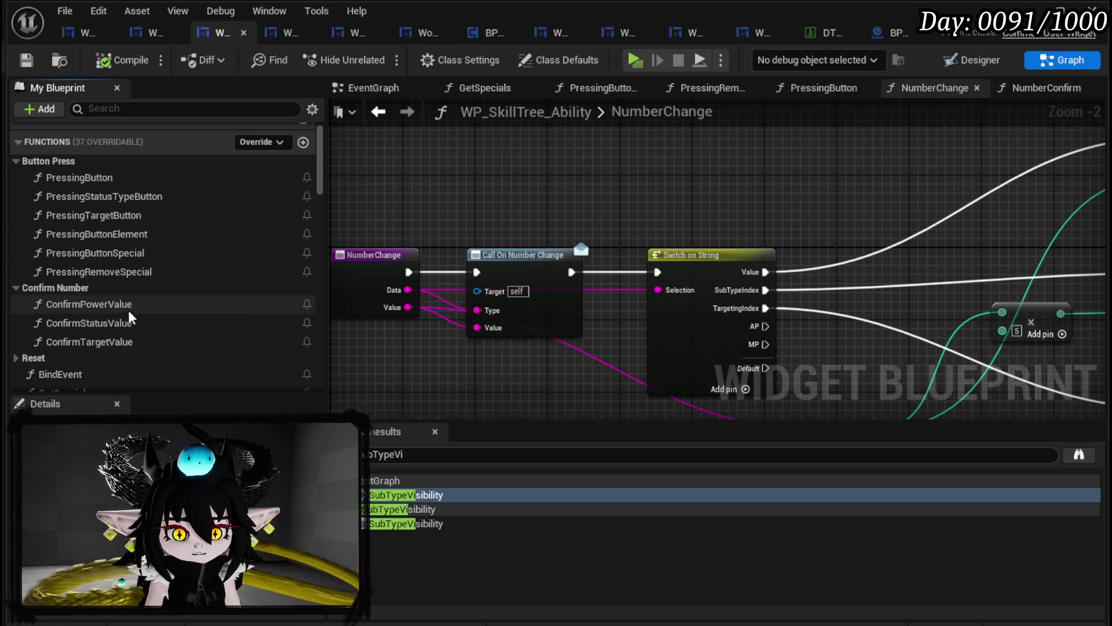
Open the ConfirmPowerValue function graph and view its left side
double_click(129, 305)
scroll(665, 251, up, 4)
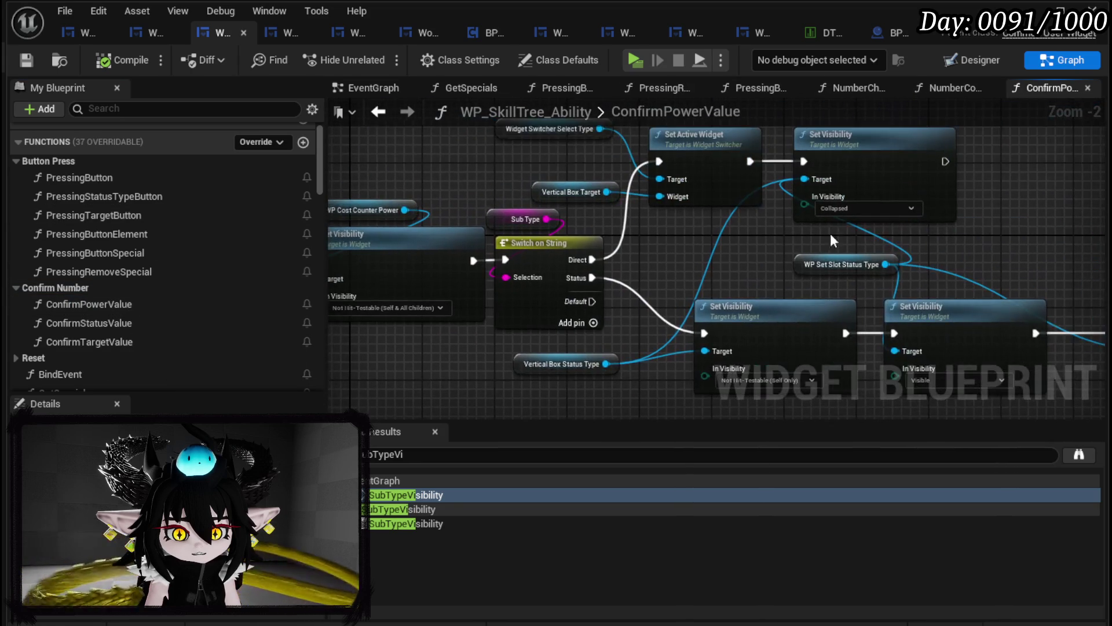
drag(738, 242, 548, 272)
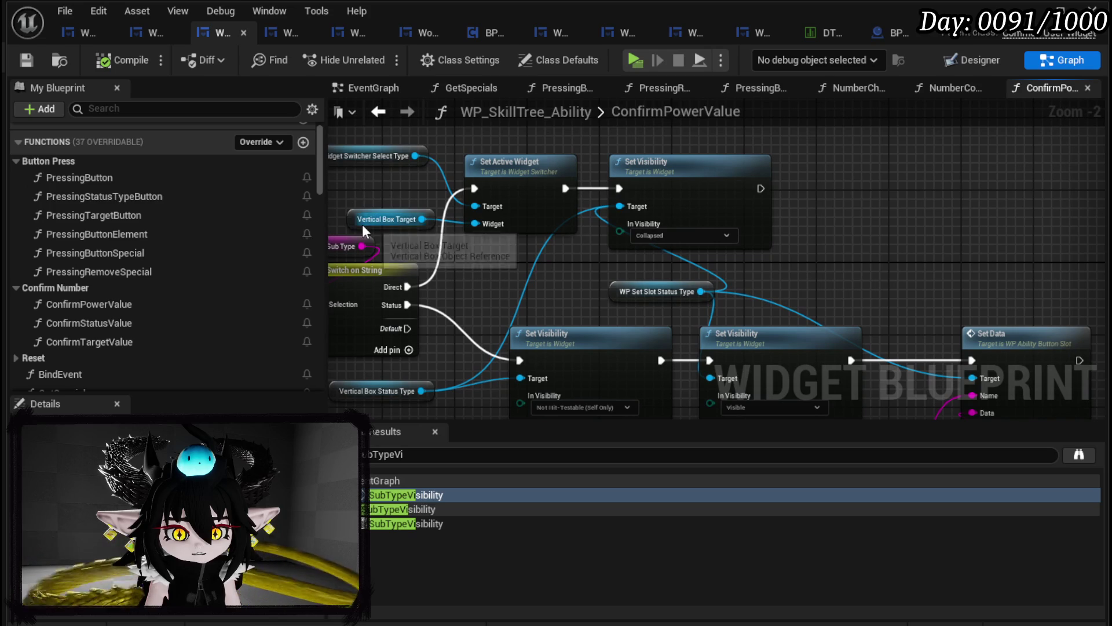
Find WP_SetSlot_Target in the My Blueprint variables and drag it into ConfirmPowerValue
scroll(148, 242, down, 5)
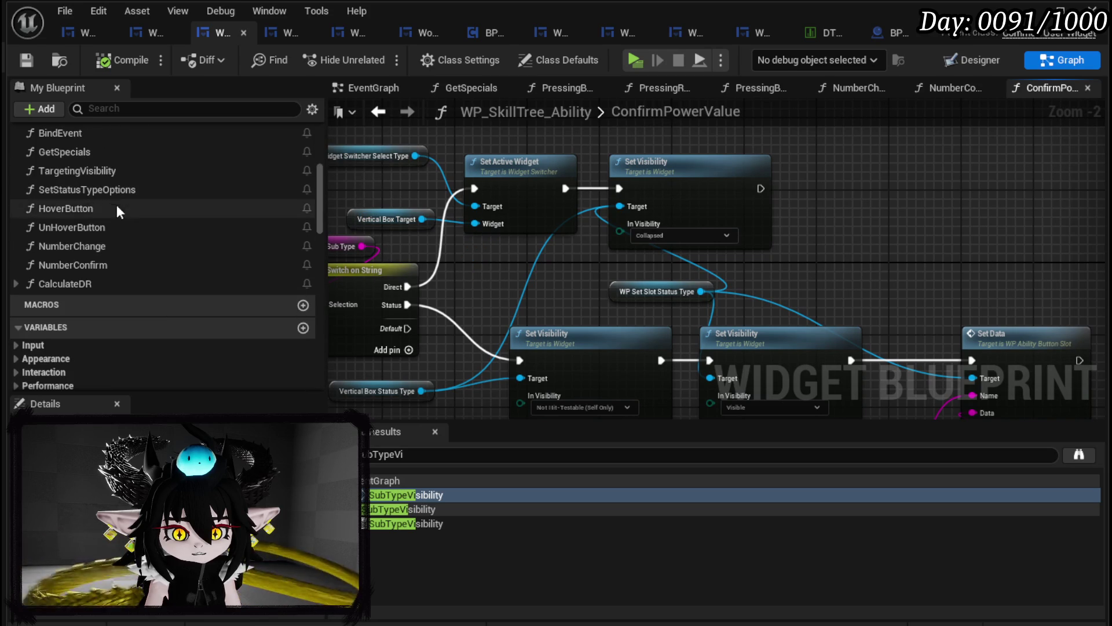
scroll(116, 237, up, 2)
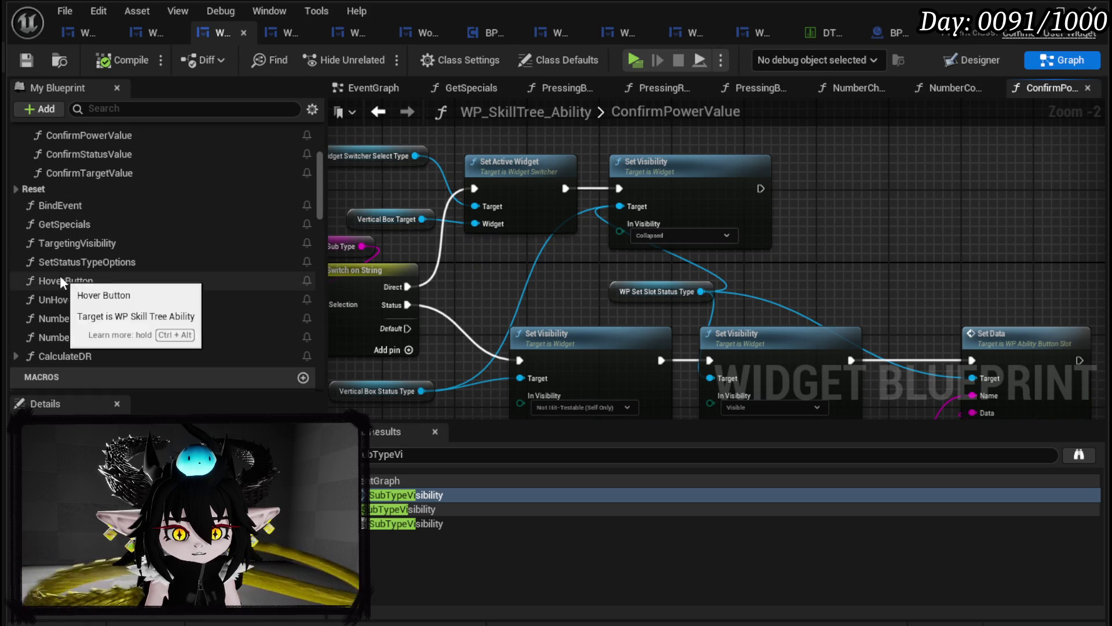
scroll(148, 255, up, 3)
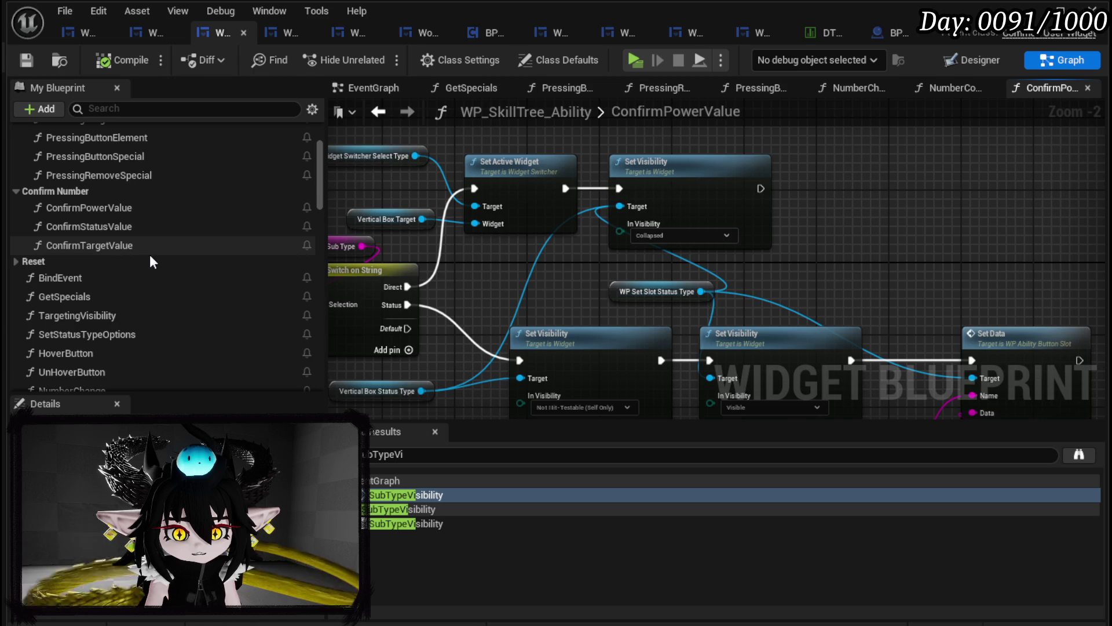
scroll(151, 262, down, 3)
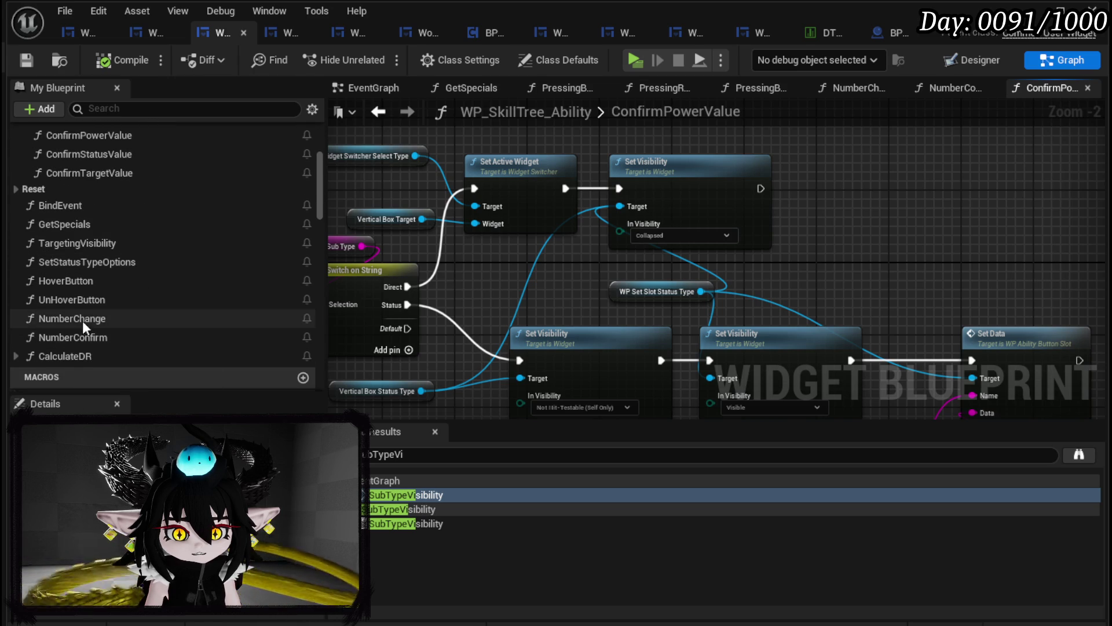
scroll(82, 321, down, 5)
scroll(166, 298, down, 3)
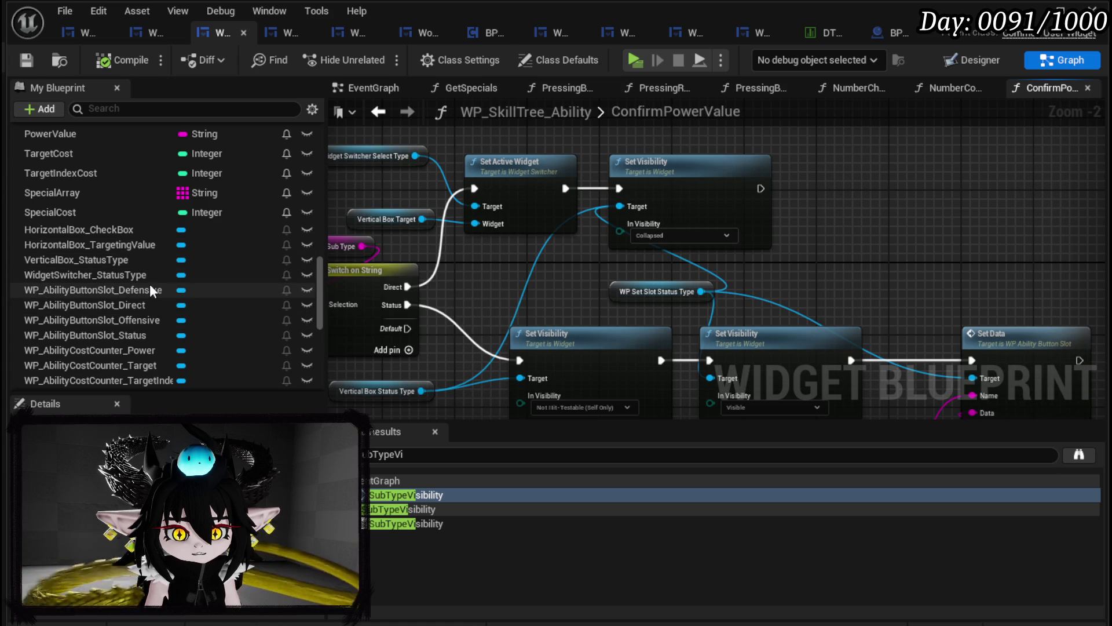
scroll(152, 290, down, 3)
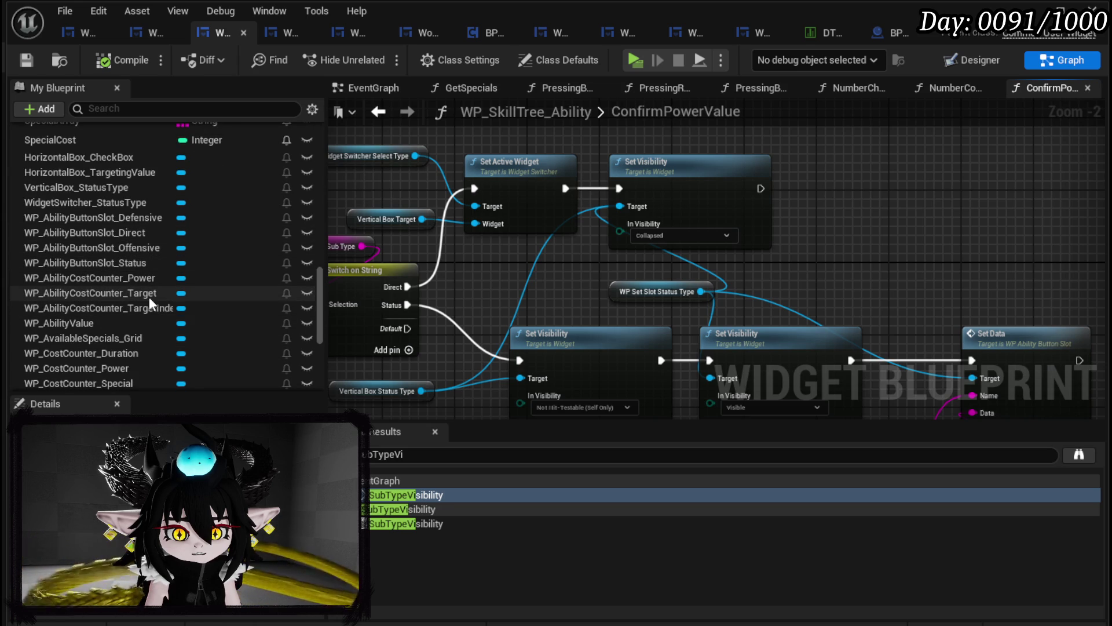
scroll(149, 295, down, 3)
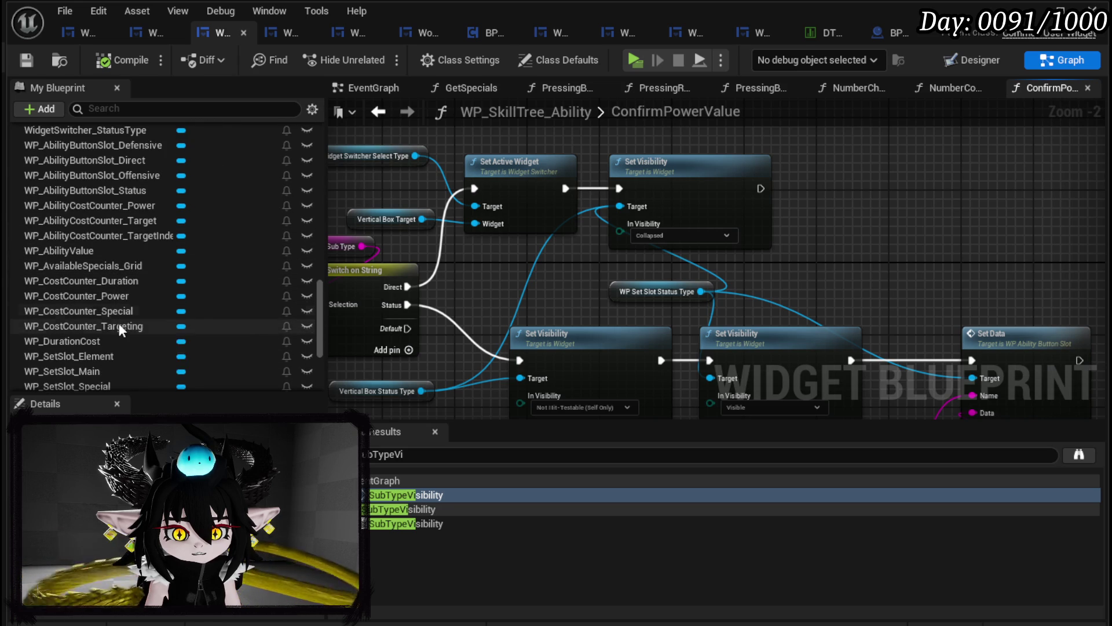
scroll(123, 324, down, 3)
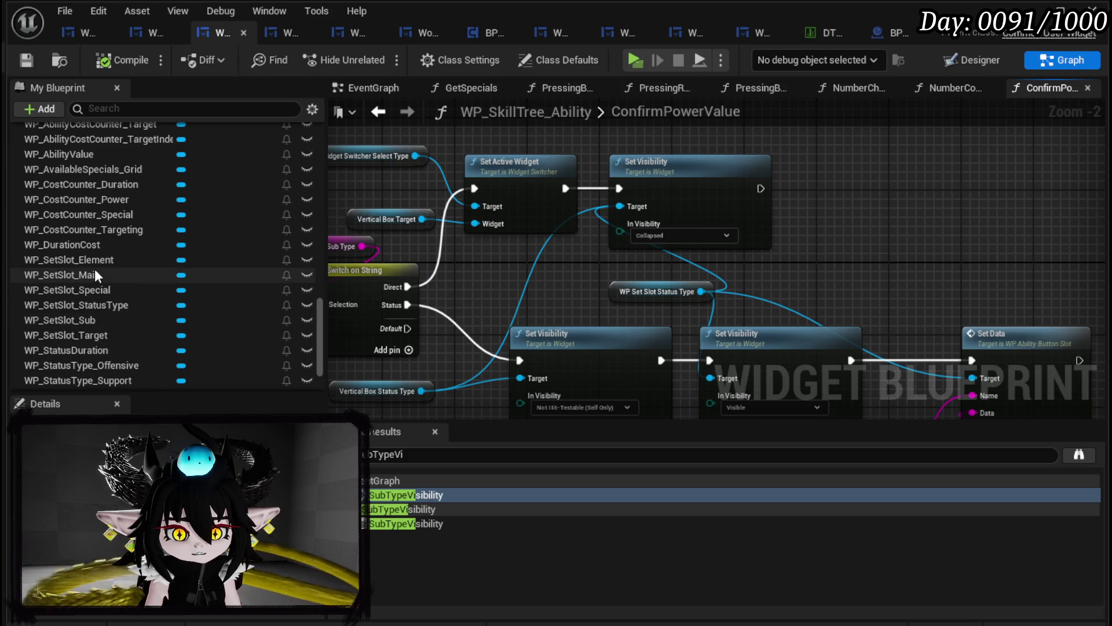
scroll(127, 321, down, 1)
mouse_move(100, 311)
mouse_down()
mouse_move(752, 158)
mouse_move(822, 161)
mouse_up()
Place a WP_SetSlot_Target getter and chain a new Set Visibility after the existing one
click(852, 197)
mouse_move(783, 202)
mouse_down()
mouse_move(695, 166)
mouse_move(743, 210)
mouse_up()
text(Set )
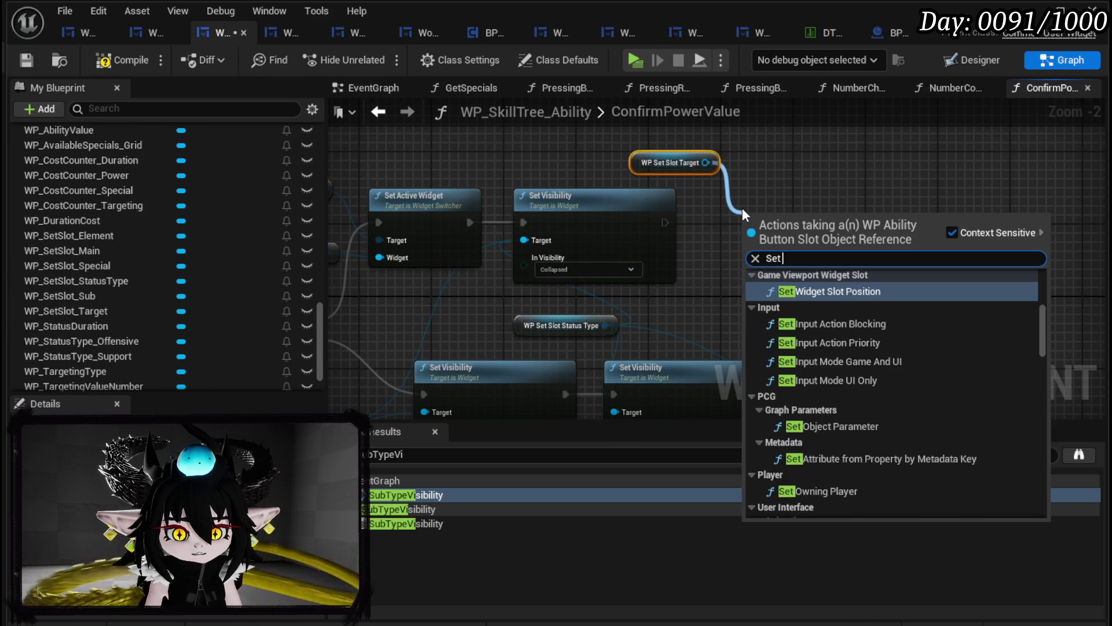
text(Visi)
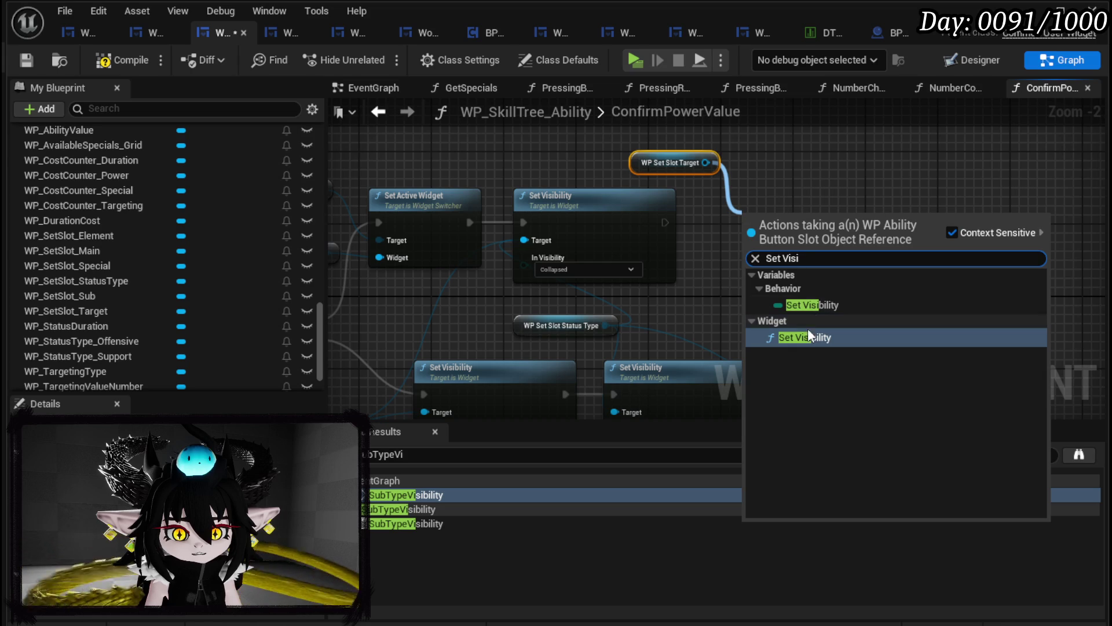
key(Return)
mouse_move(665, 222)
mouse_down()
mouse_move(750, 241)
mouse_move(750, 208)
mouse_move(732, 208)
mouse_up()
Arrange the target getter and Set Visibility beside Switch on String, then open ConfirmStatusValue
mouse_move(975, 287)
mouse_down()
mouse_move(1106, 313)
mouse_move(1107, 220)
mouse_move(730, 242)
mouse_move(741, 297)
mouse_up()
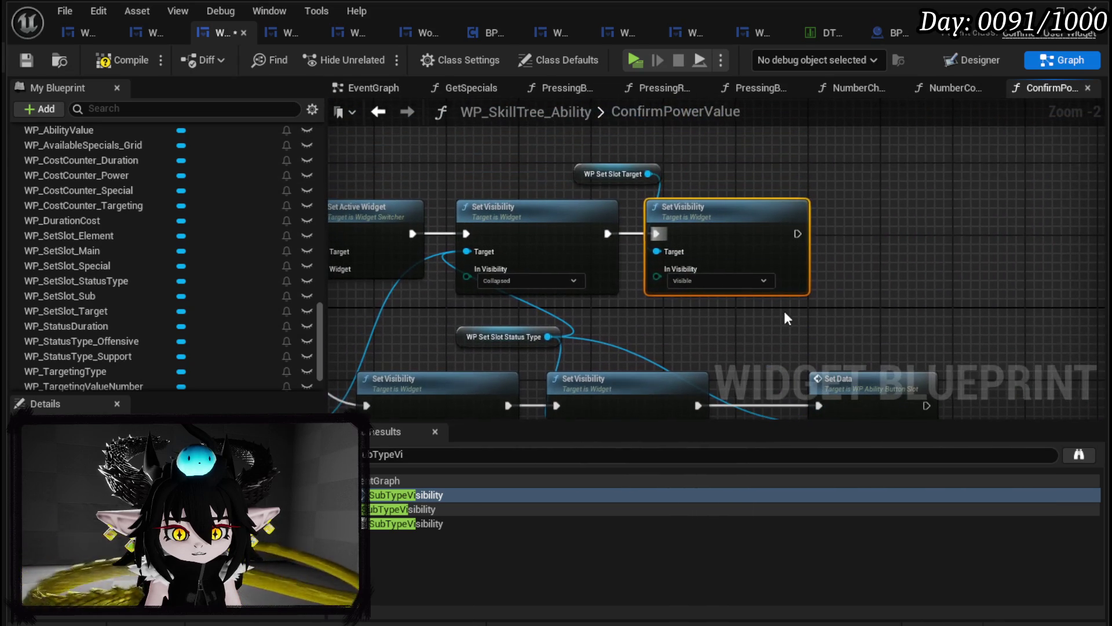
drag(610, 175, 703, 175)
click(749, 239)
drag(833, 270, 856, 179)
scroll(831, 241, down, 2)
scroll(640, 295, up, 3)
mouse_move(641, 295)
mouse_down()
mouse_move(441, 285)
mouse_move(990, 347)
mouse_up()
scroll(162, 217, up, 5)
scroll(152, 211, up, 10)
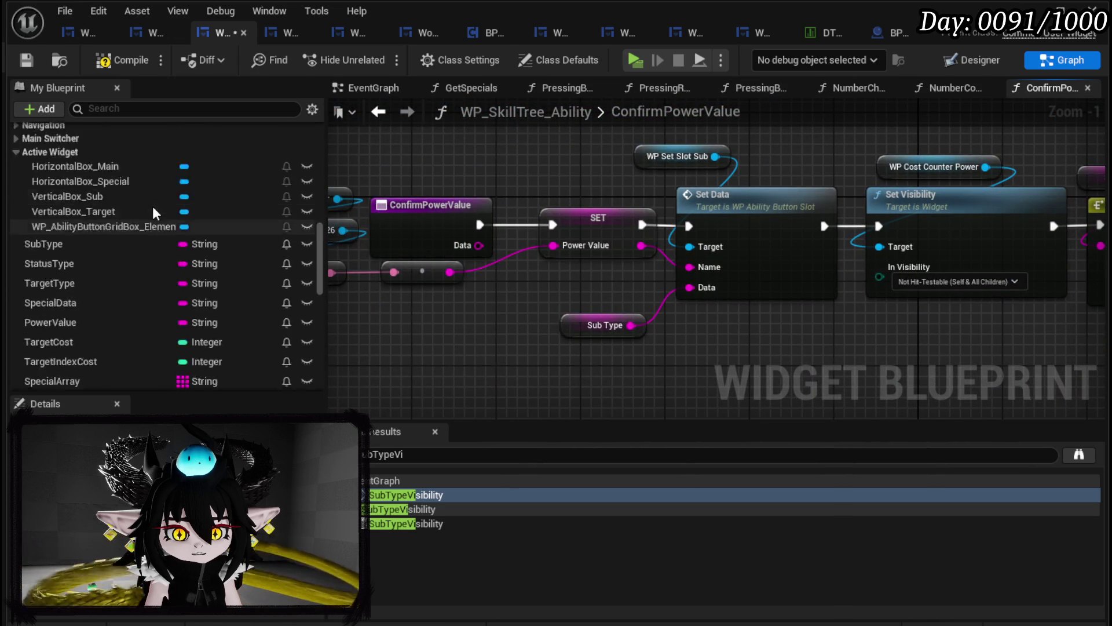
scroll(145, 219, up, 3)
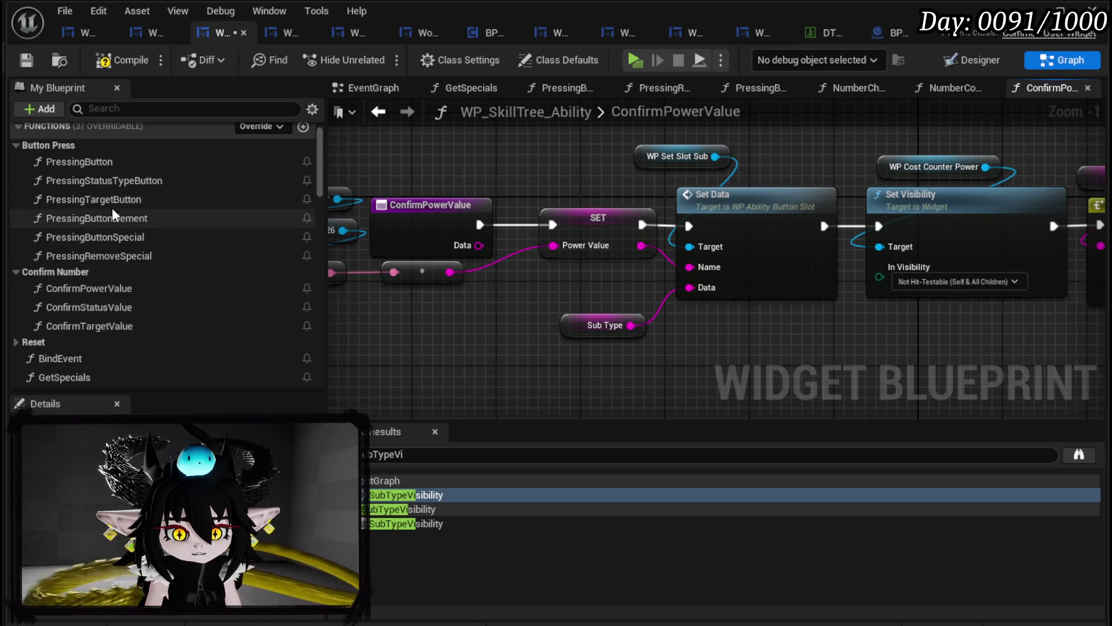
scroll(82, 289, down, 1)
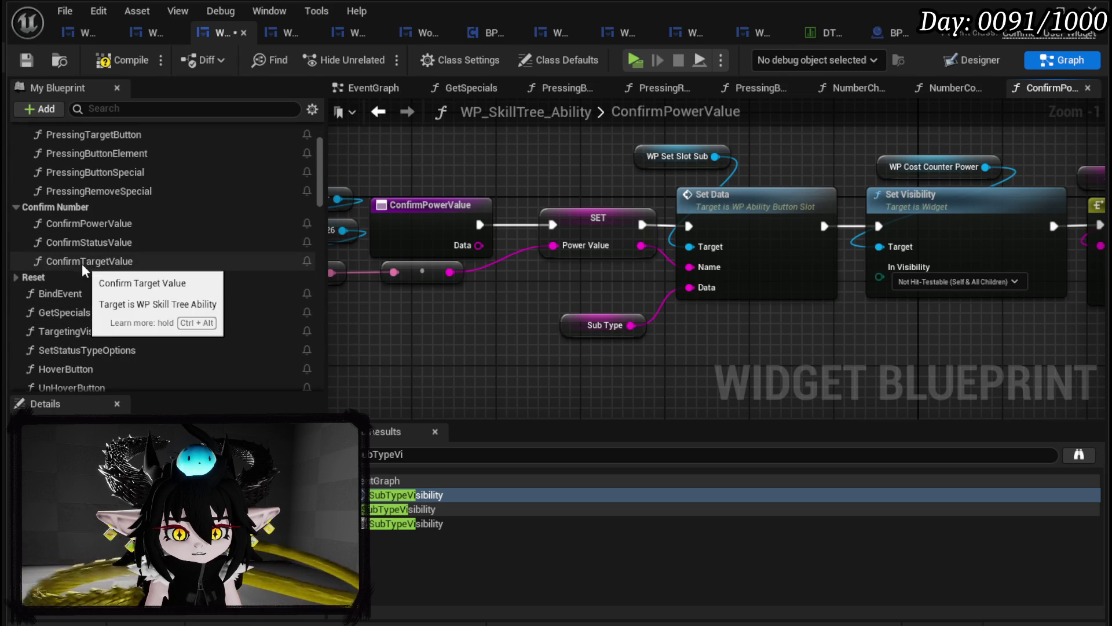
double_click(93, 243)
Paste the WP_SetSlot_Target Set Visibility (Visible) after the duration counter's visibility step, then compile and save
scroll(847, 304, up, 3)
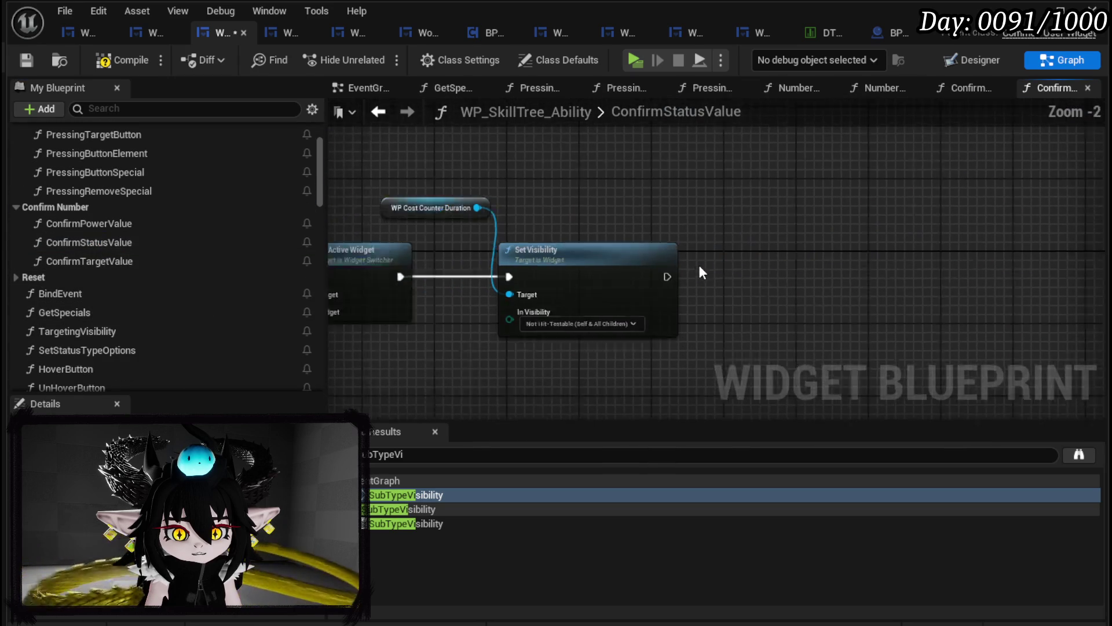
key(ctrl+v)
drag(652, 279, 698, 300)
drag(760, 280, 749, 258)
click(672, 187)
click(122, 60)
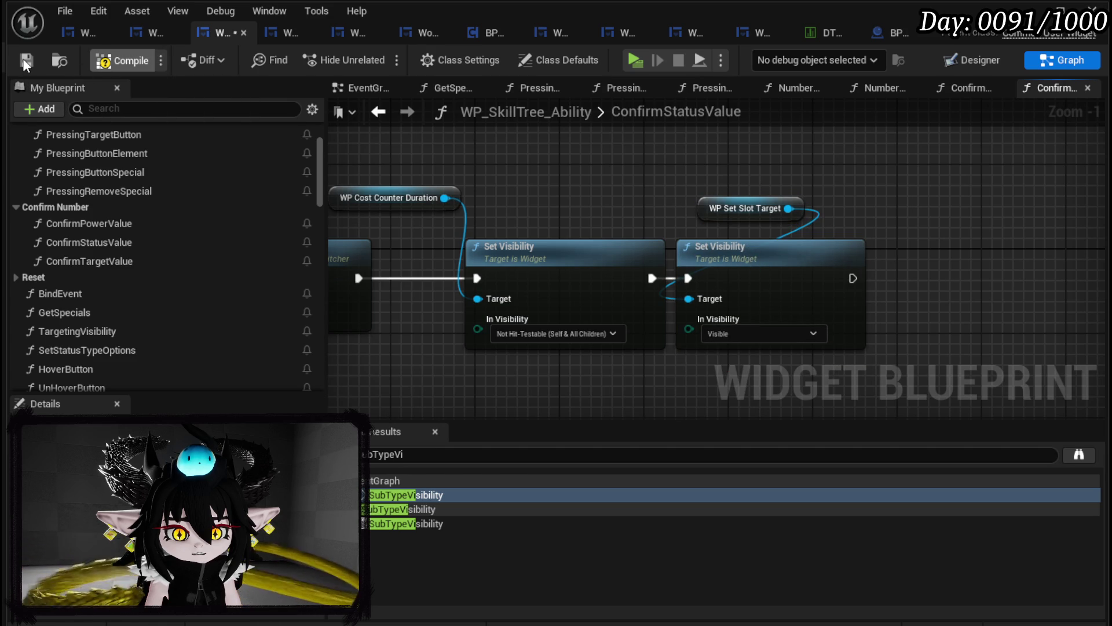
click(37, 64)
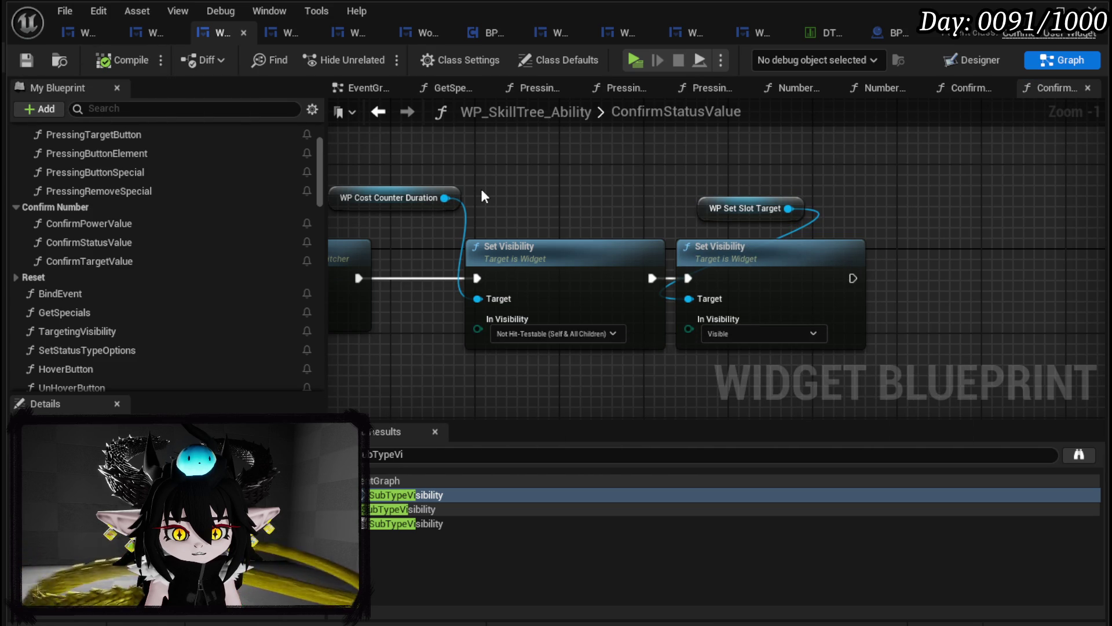
Tidy the duration cost counter and WP_SetSlot_Target node positions and save again
drag(502, 199, 627, 224)
drag(827, 213, 817, 223)
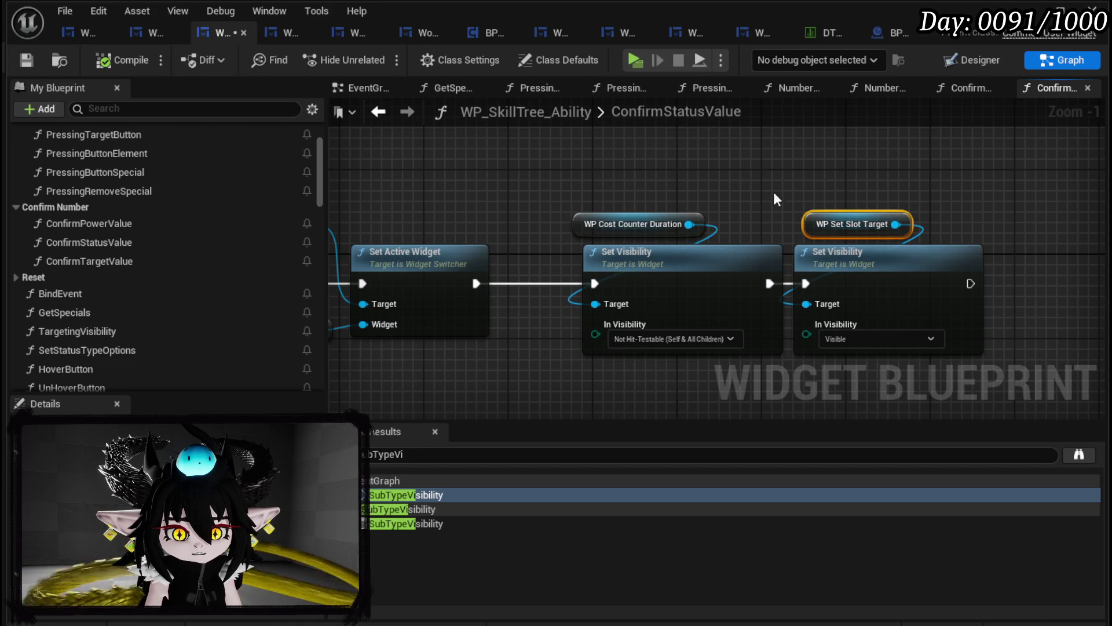
click(26, 59)
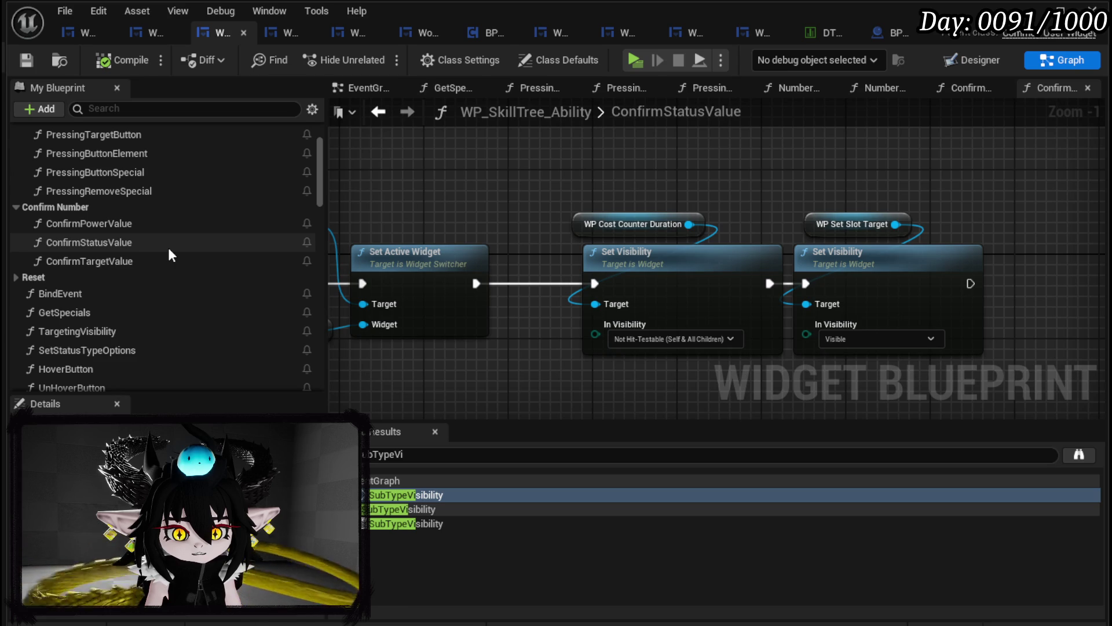
scroll(171, 255, up, 3)
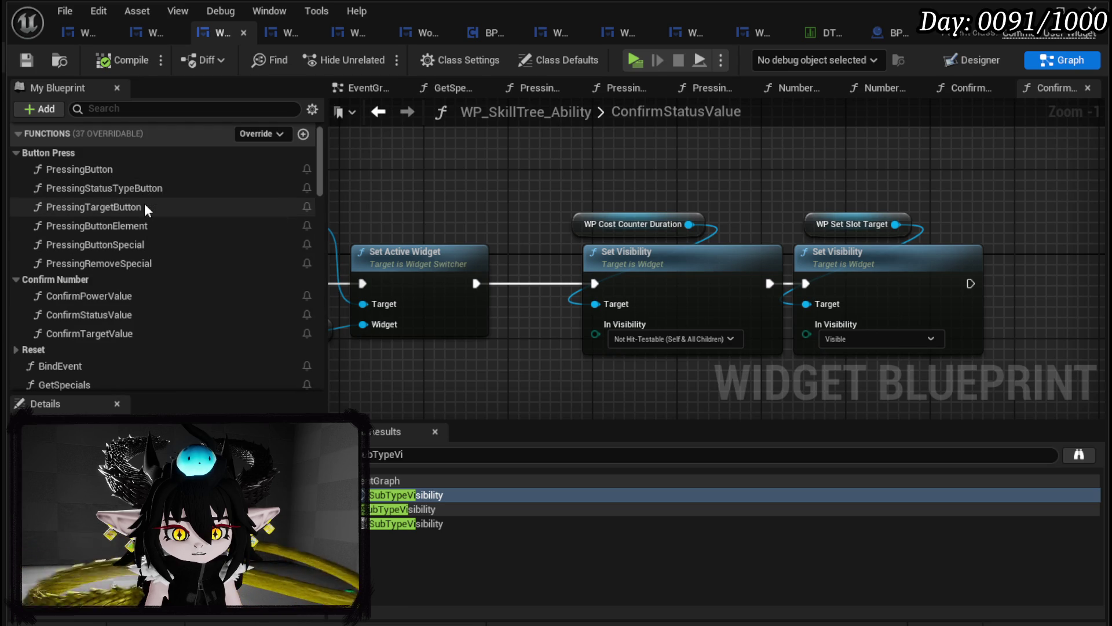
Open PressingTargetButton and add a WP_SetSlot_Element getter to its graph
double_click(93, 207)
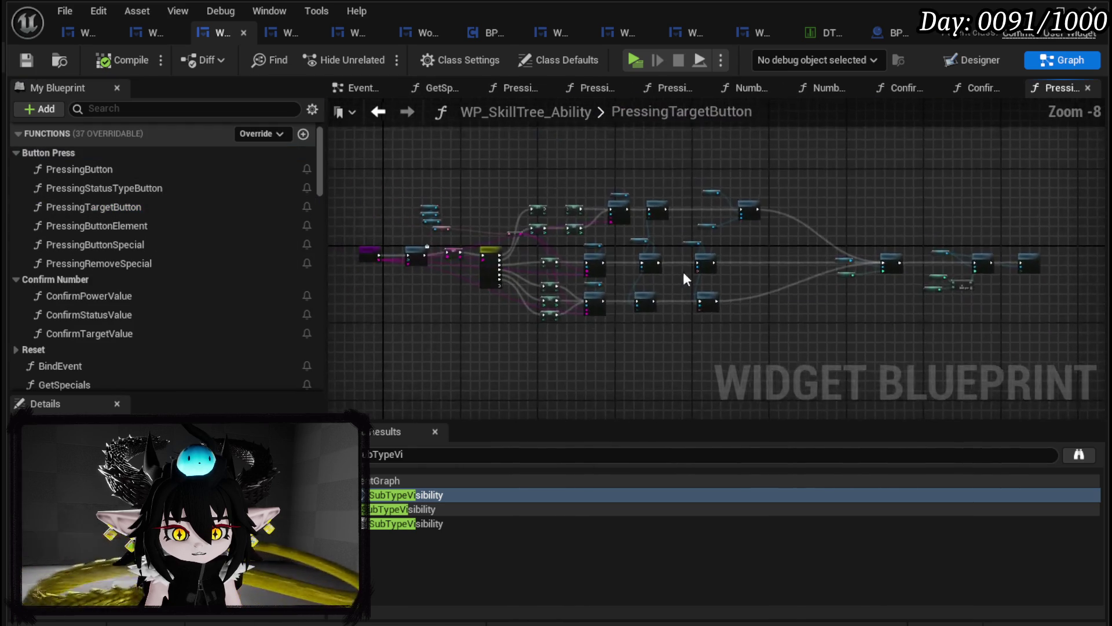
scroll(759, 268, up, 1)
scroll(172, 287, down, 4)
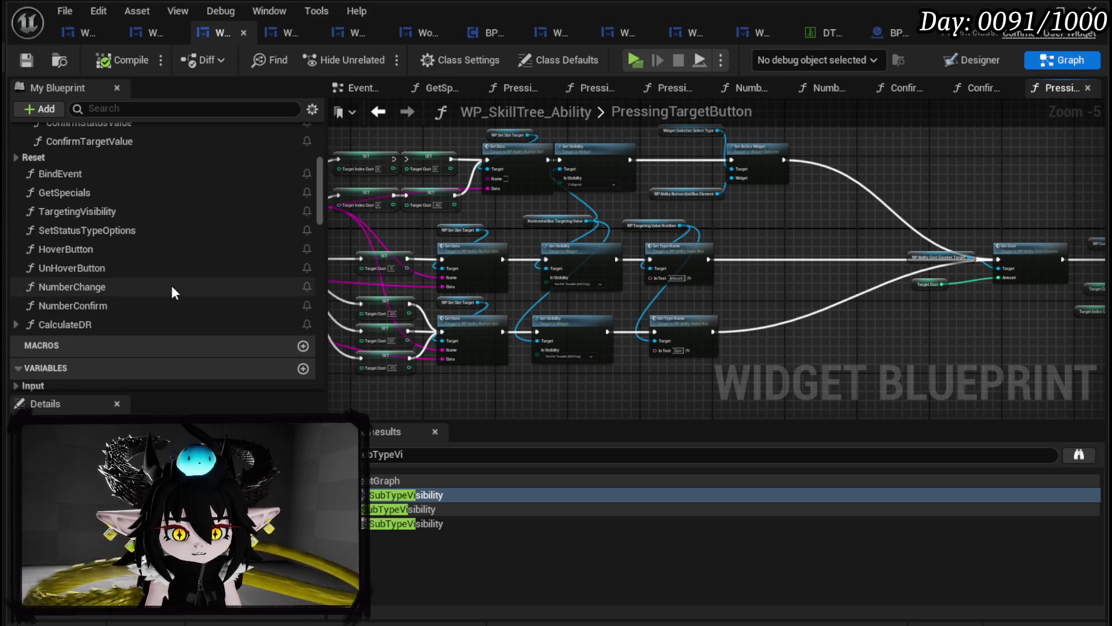
scroll(172, 285, down, 2)
scroll(172, 284, down, 10)
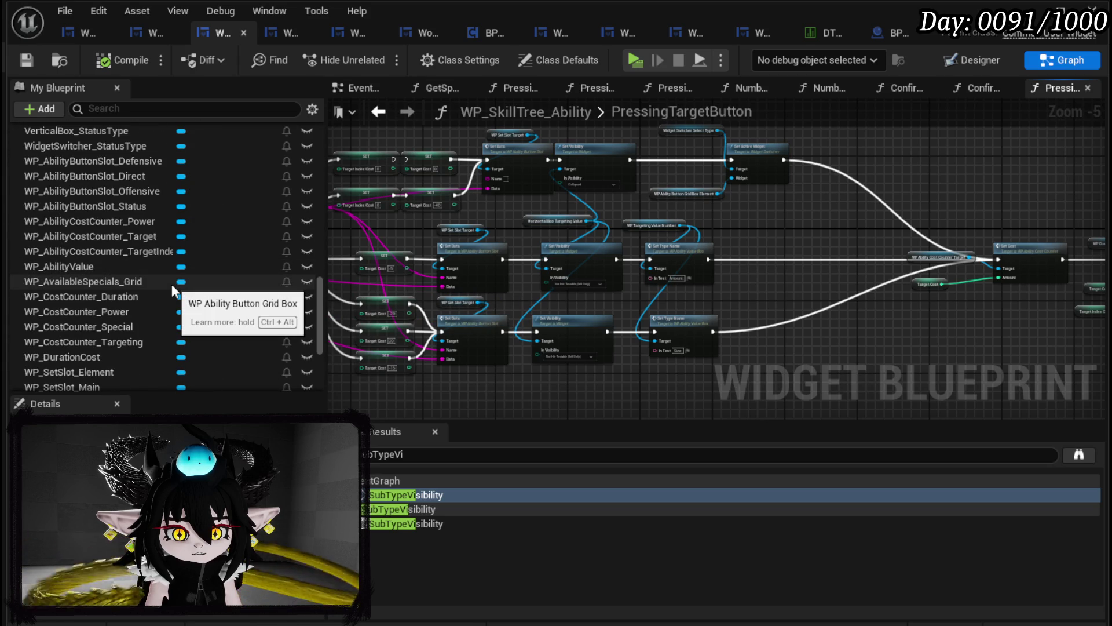
scroll(171, 284, down, 2)
scroll(171, 290, down, 2)
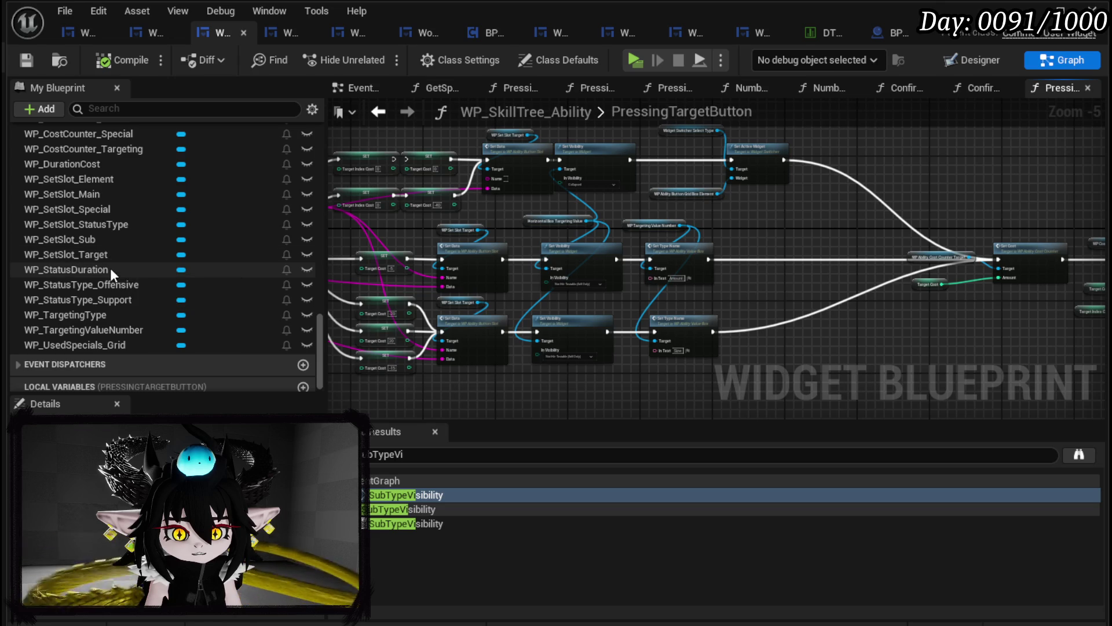
mouse_move(110, 178)
mouse_down()
mouse_move(823, 264)
mouse_move(759, 228)
mouse_up()
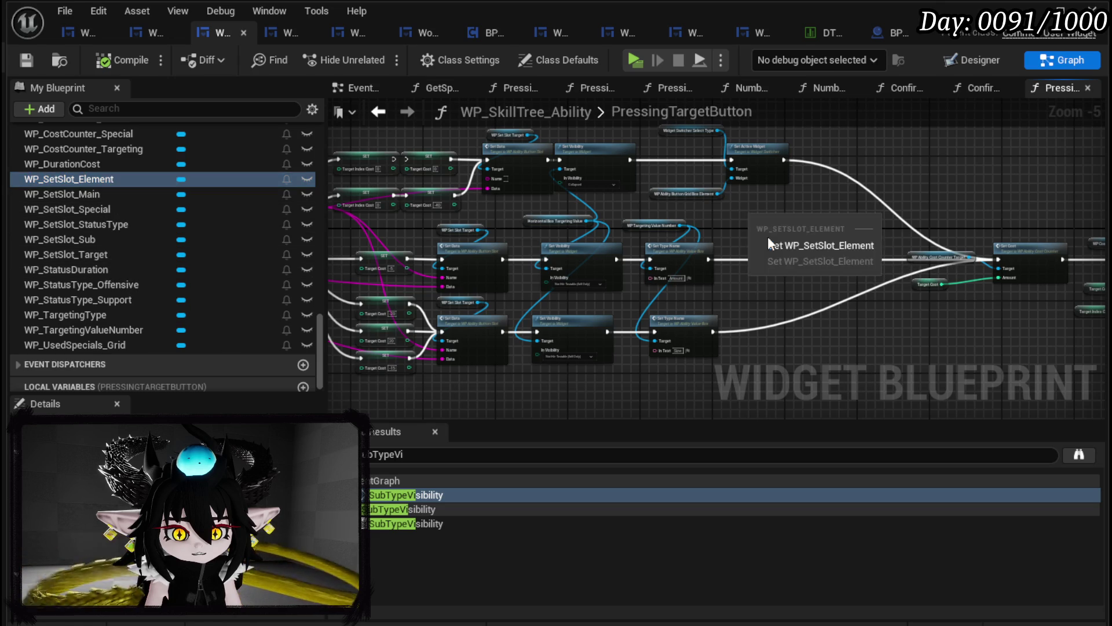
click(800, 240)
Add a Set Visibility for WP_SetSlot_Element, wired between Set Active Widget and Set Cost
scroll(525, 231, up, 4)
drag(546, 206, 611, 237)
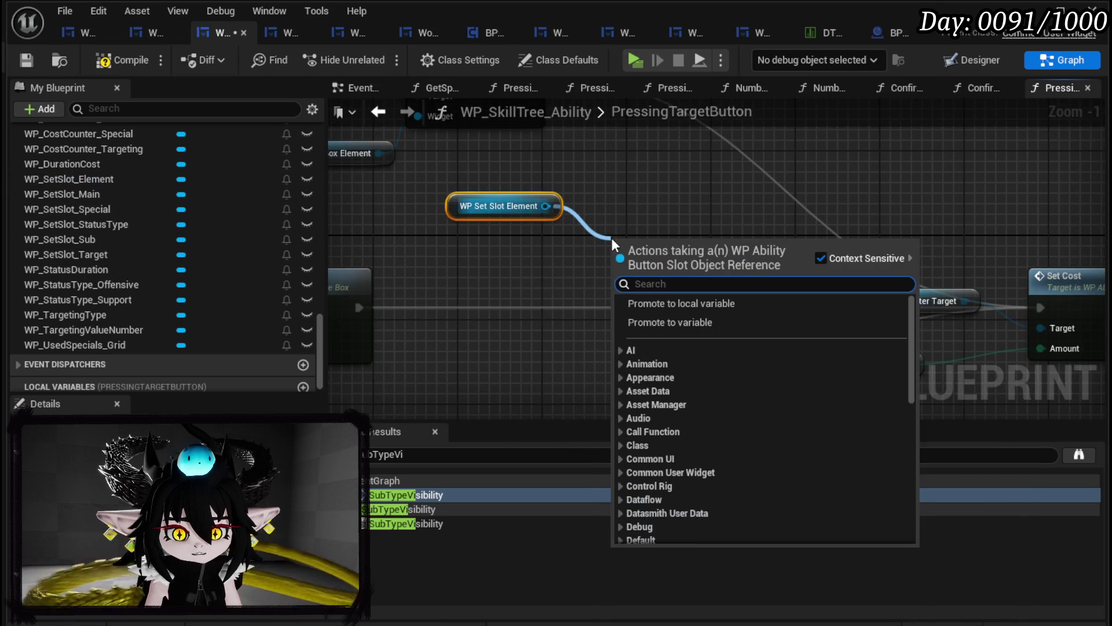
text(Set Visi)
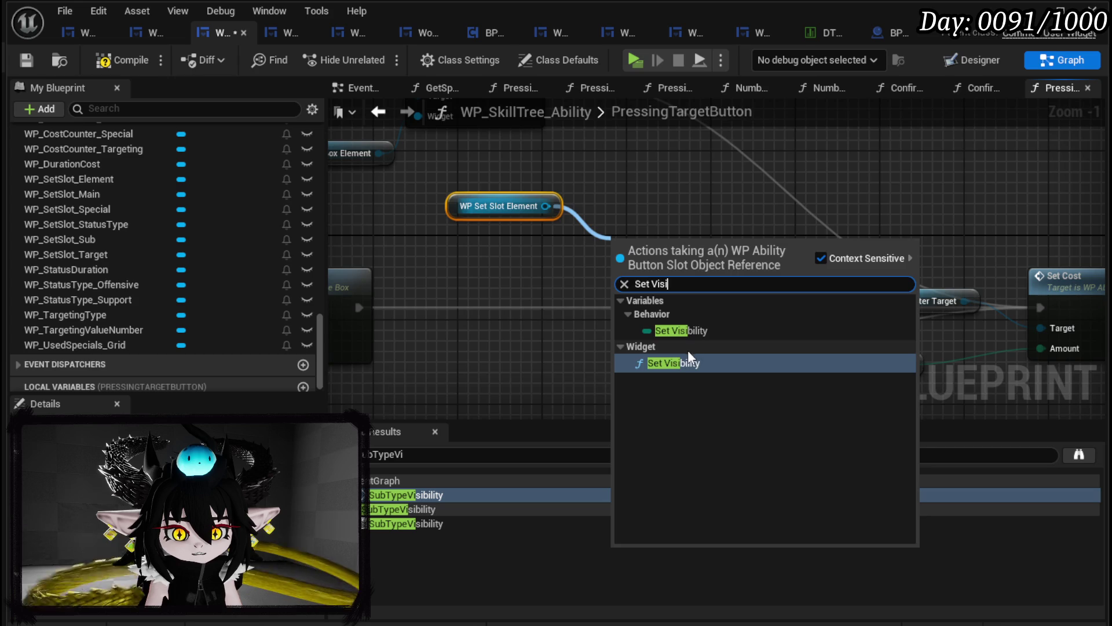
click(687, 359)
scroll(637, 232, up, 1)
scroll(662, 276, down, 4)
mouse_move(661, 276)
mouse_down()
mouse_move(677, 227)
mouse_move(665, 135)
mouse_up()
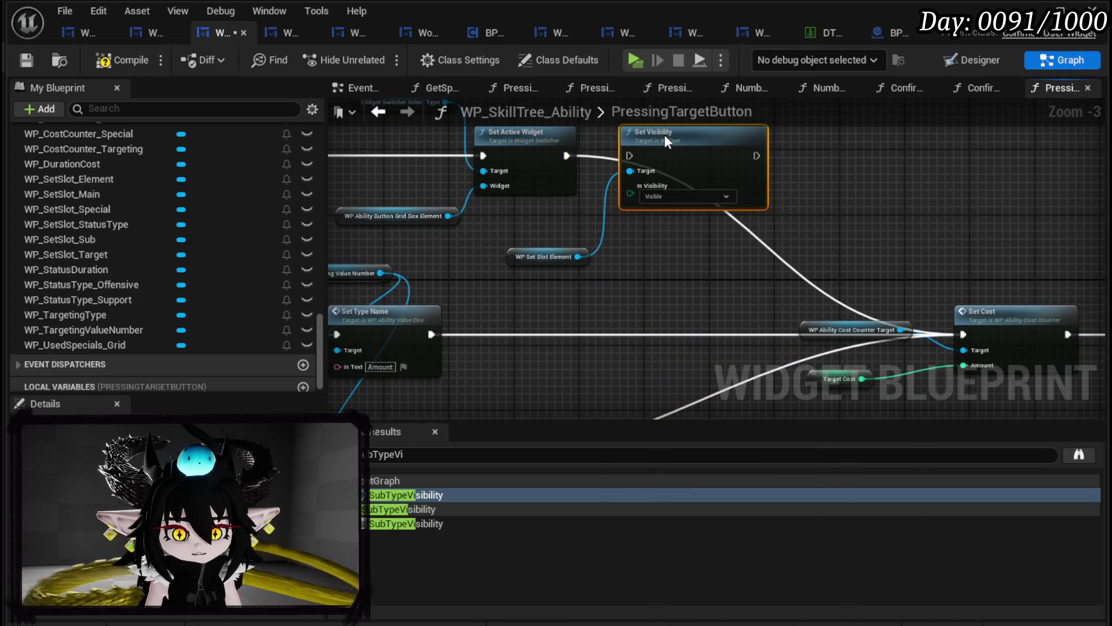
drag(562, 155, 630, 155)
drag(757, 155, 963, 334)
Position the element getter above its visibility node, compile and save, then open ConfirmTargetValue
mouse_move(527, 258)
mouse_down()
mouse_move(665, 148)
mouse_move(639, 139)
mouse_up()
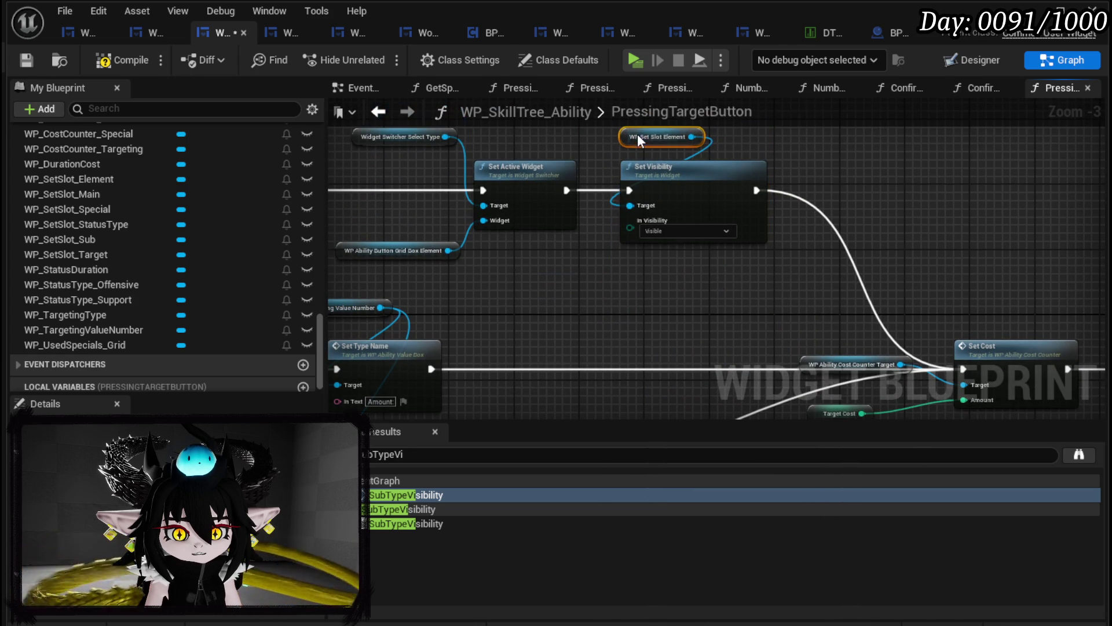
mouse_move(723, 142)
mouse_down()
mouse_move(616, 266)
mouse_move(972, 221)
mouse_move(869, 173)
mouse_move(834, 139)
mouse_move(502, 64)
mouse_up()
mouse_move(904, 143)
mouse_down()
mouse_move(773, 169)
mouse_move(514, 329)
mouse_up()
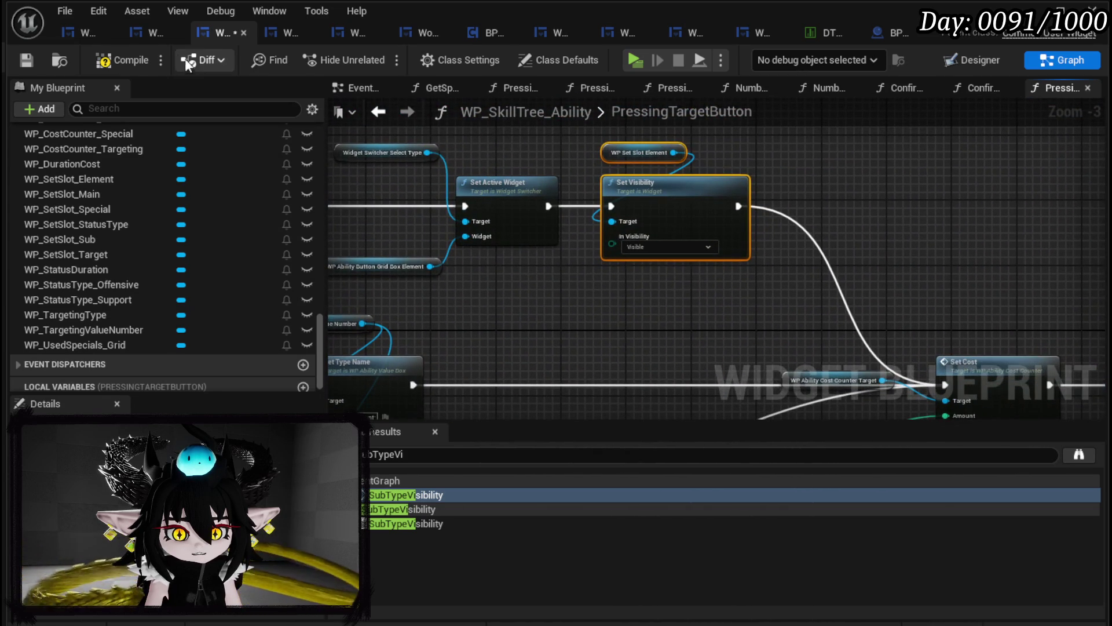
click(27, 60)
scroll(140, 204, up, 10)
scroll(140, 199, up, 15)
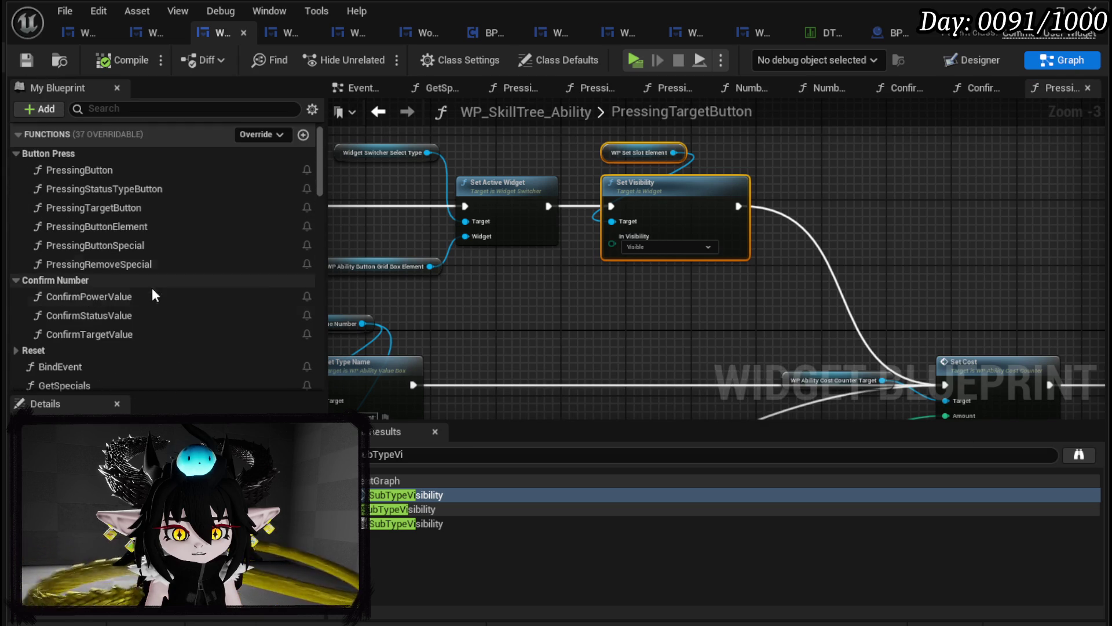
double_click(124, 335)
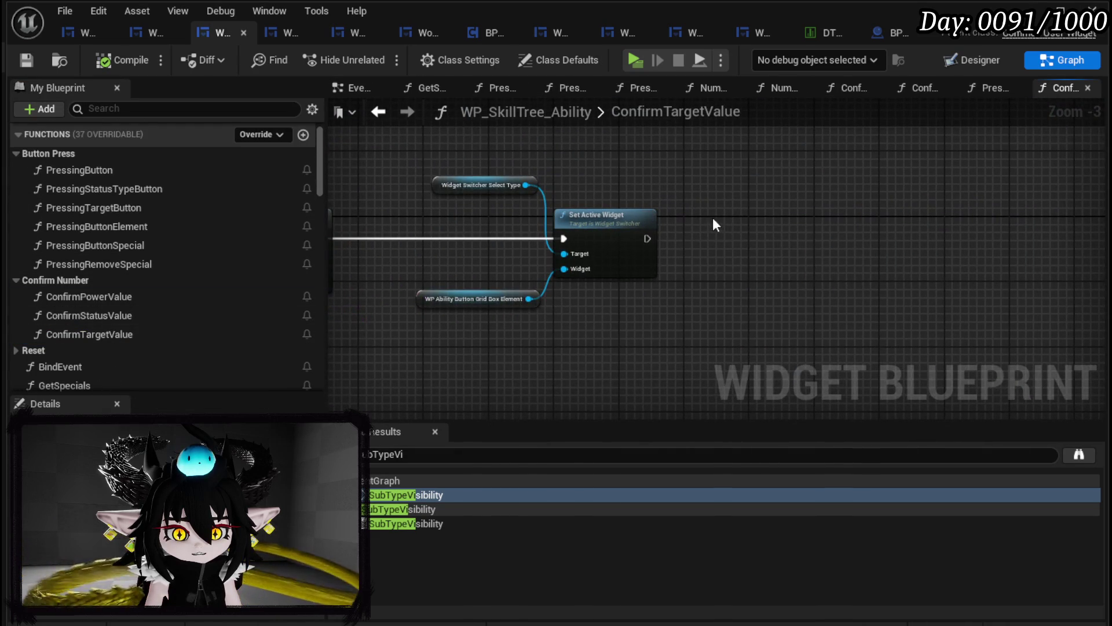
Paste the WP_SetSlot_Element Set Visibility after Set Active Widget, compile, save, and open PressingButtonElement
key(ctrl+v)
drag(648, 239, 703, 262)
drag(749, 234, 741, 209)
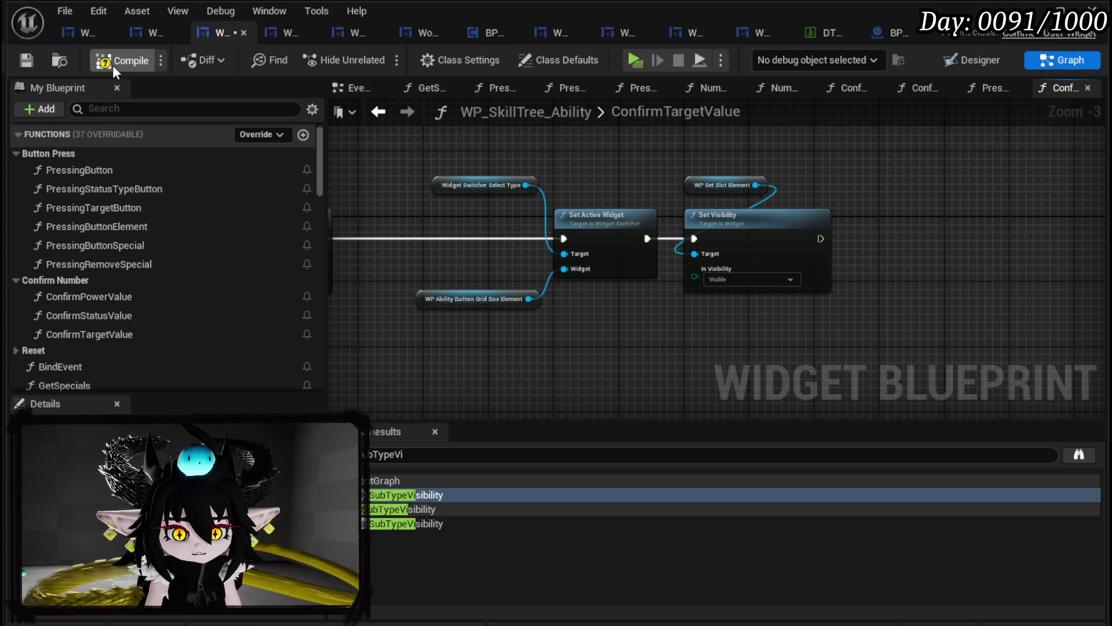
click(24, 58)
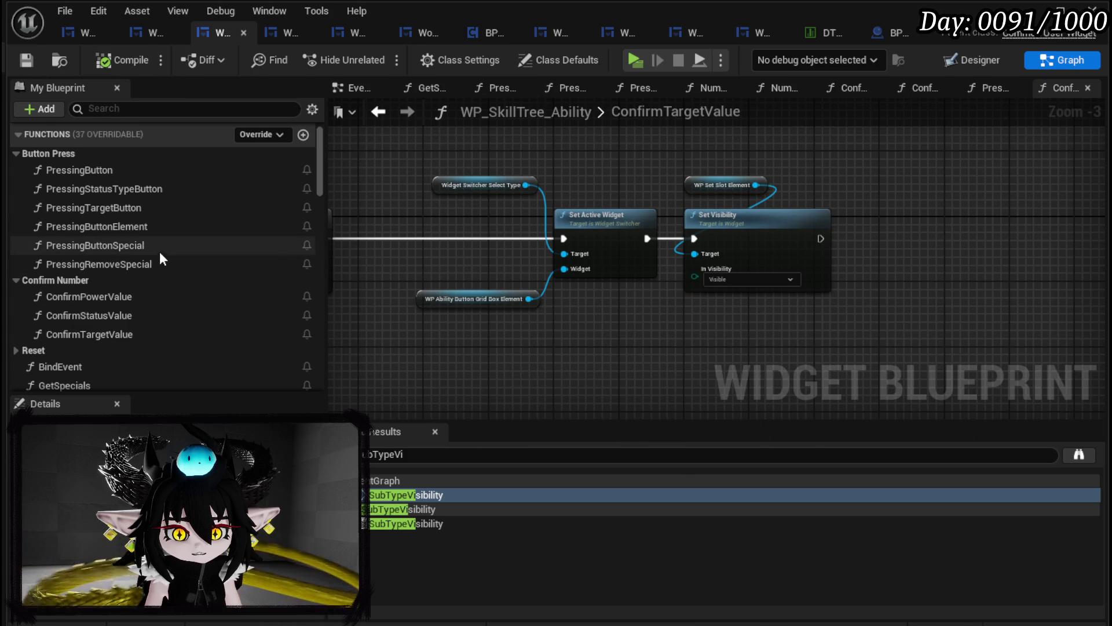
double_click(153, 227)
drag(755, 330, 360, 322)
scroll(152, 278, down, 3)
scroll(154, 278, down, 15)
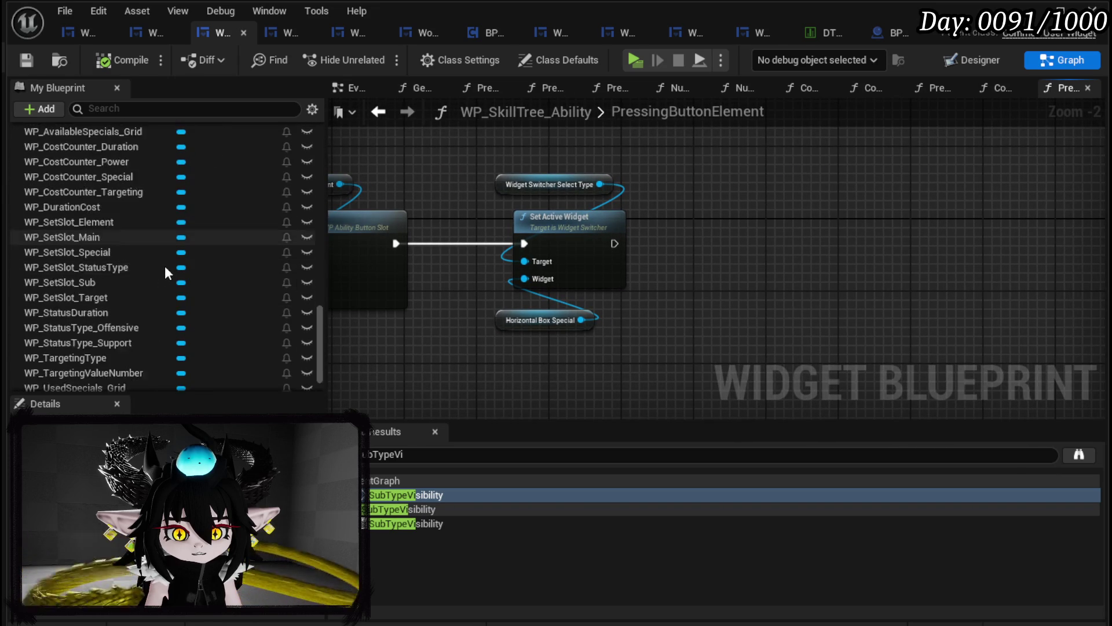
scroll(165, 268, down, 3)
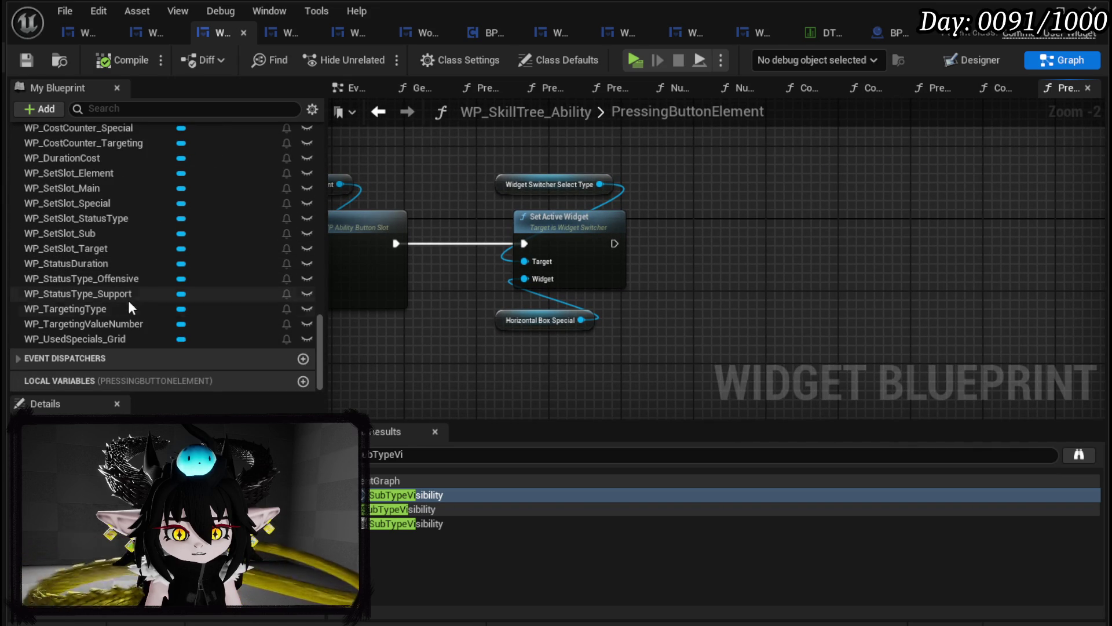
scroll(120, 249, up, 1)
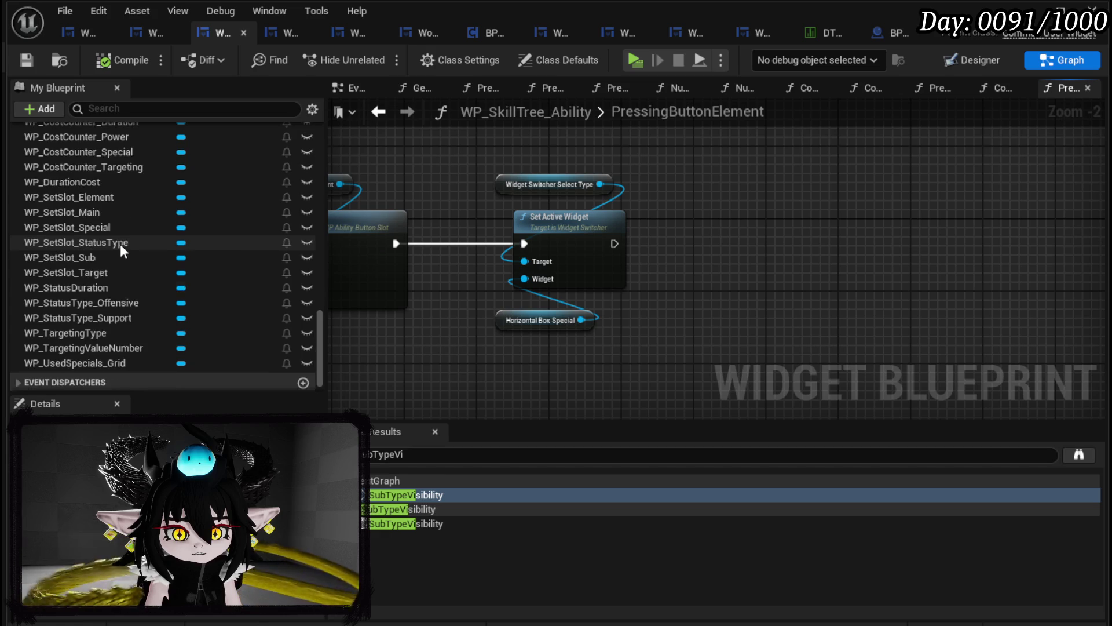
scroll(120, 245, up, 2)
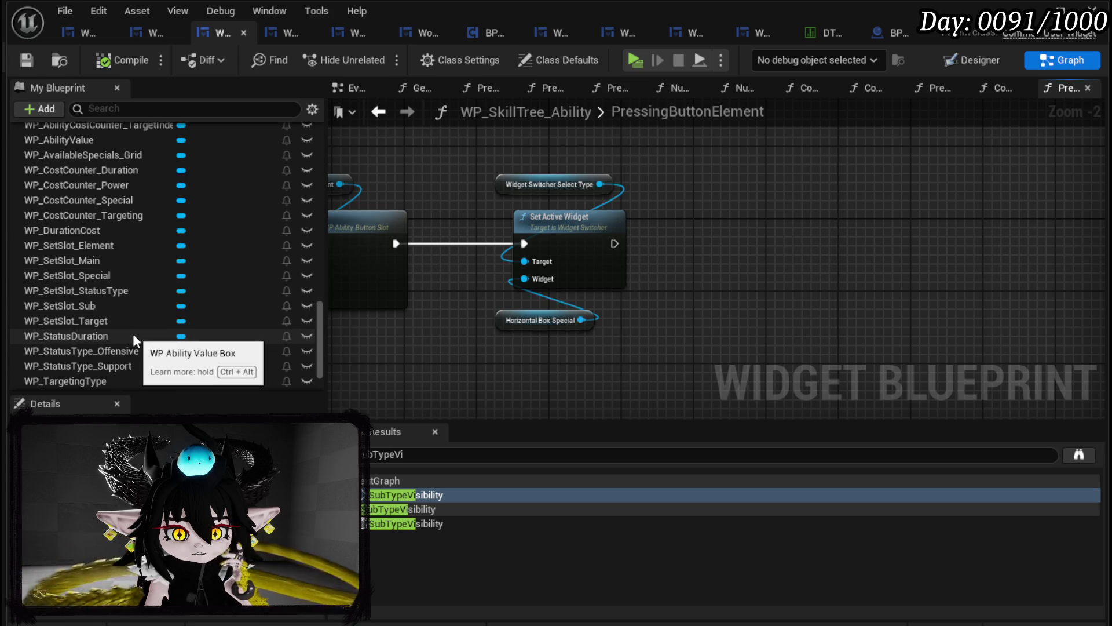
scroll(139, 356, down, 2)
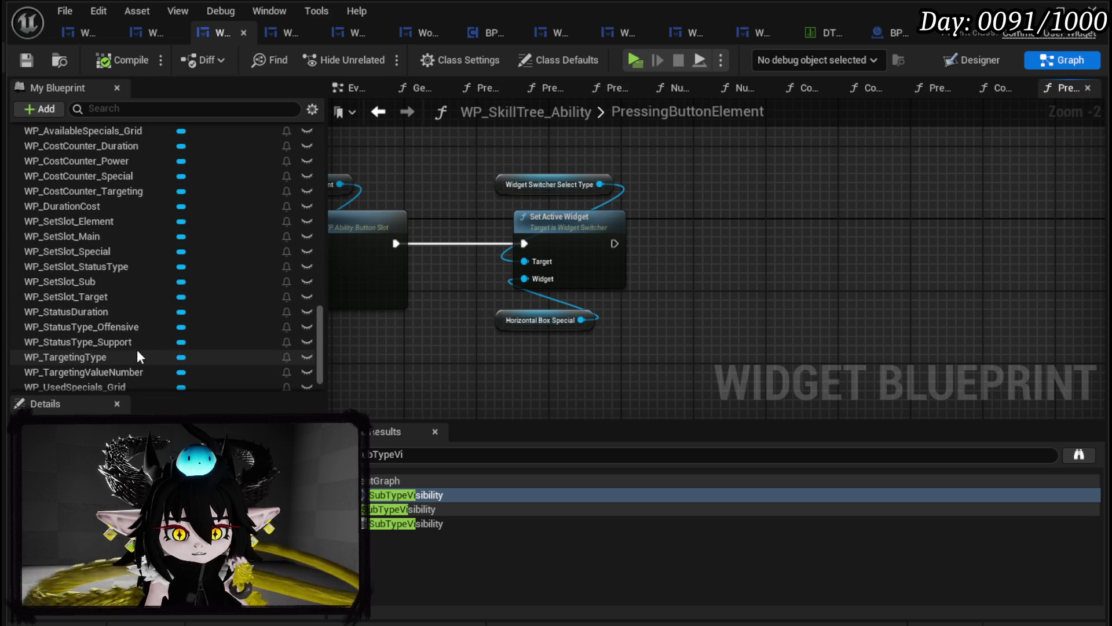
scroll(138, 355, up, 6)
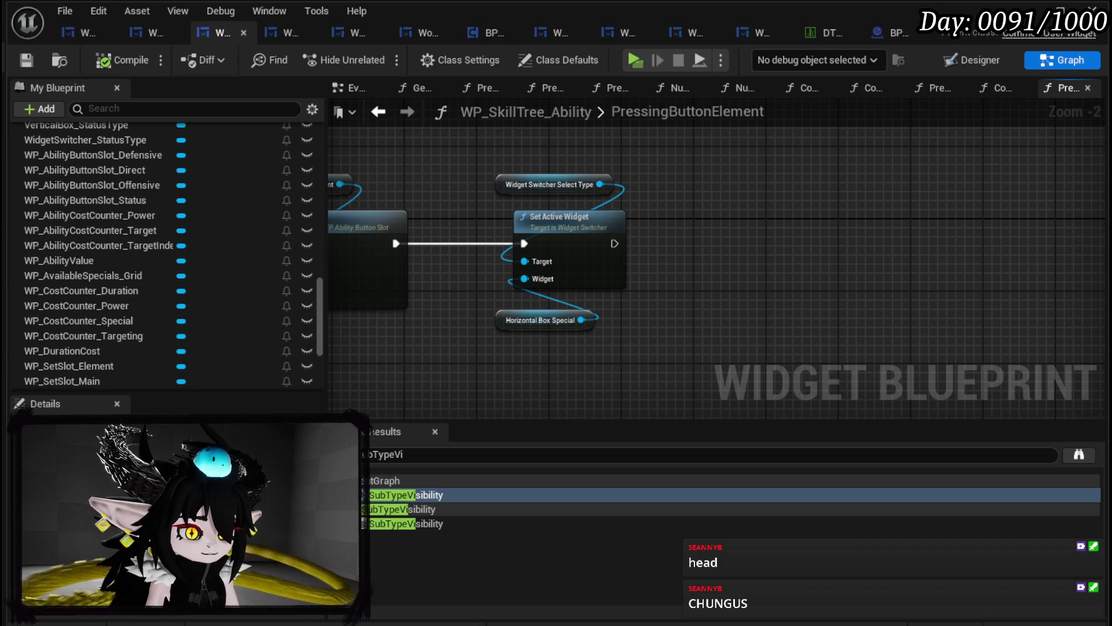
Look over the cardUI.png mockup in the browser, then return to Unreal Engine
key(alt+Tab)
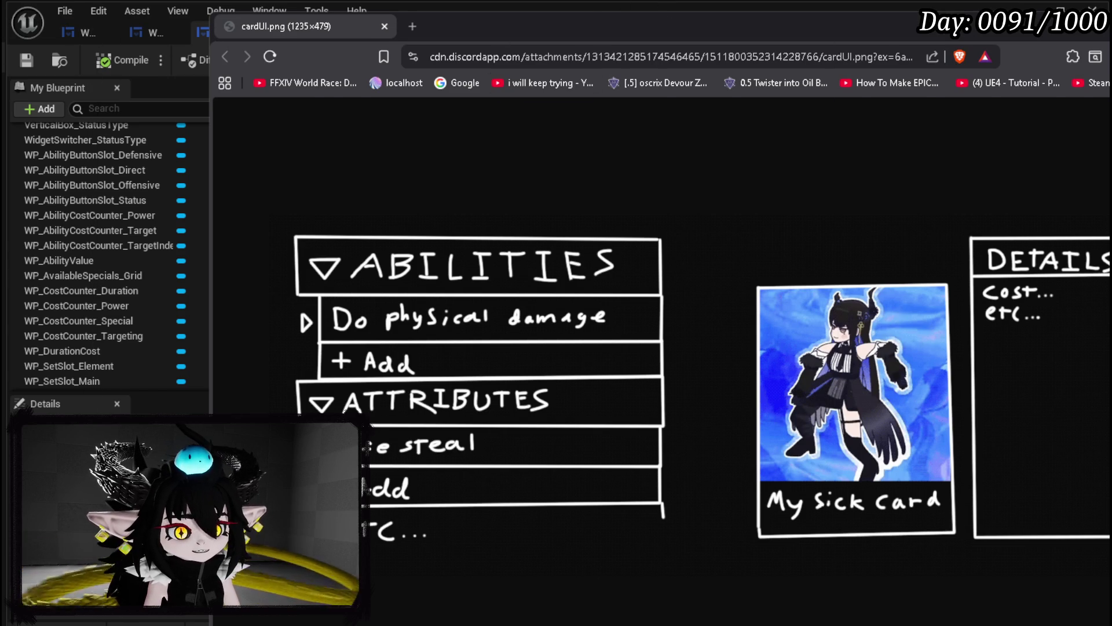
key(alt+Tab)
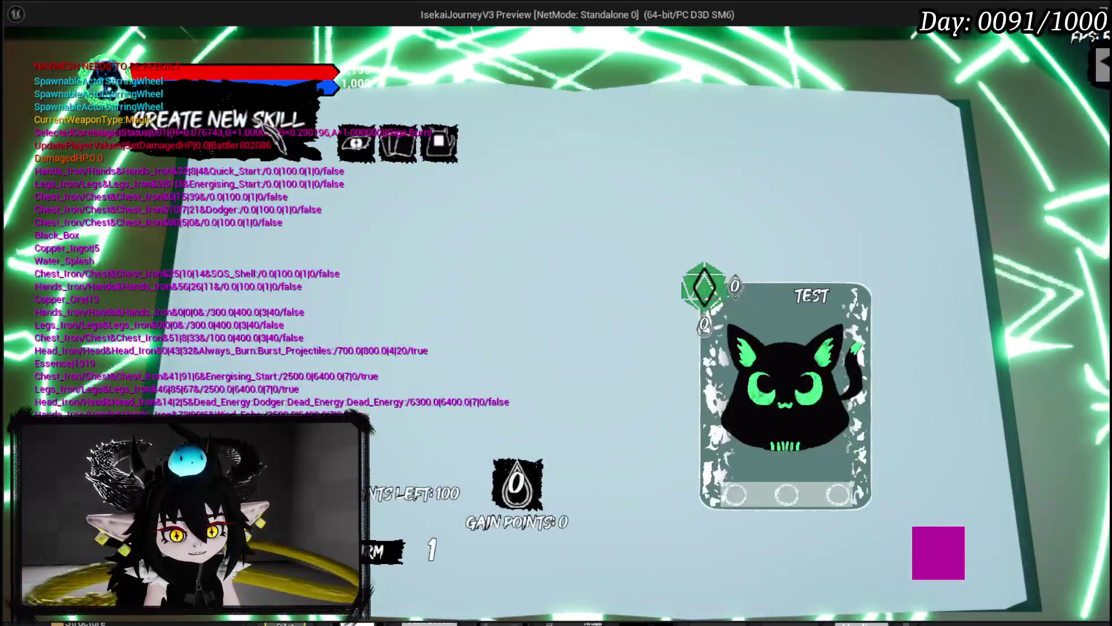
In the play-test, create a new Offensive Direct Hit ability with Power set to 50
click(352, 139)
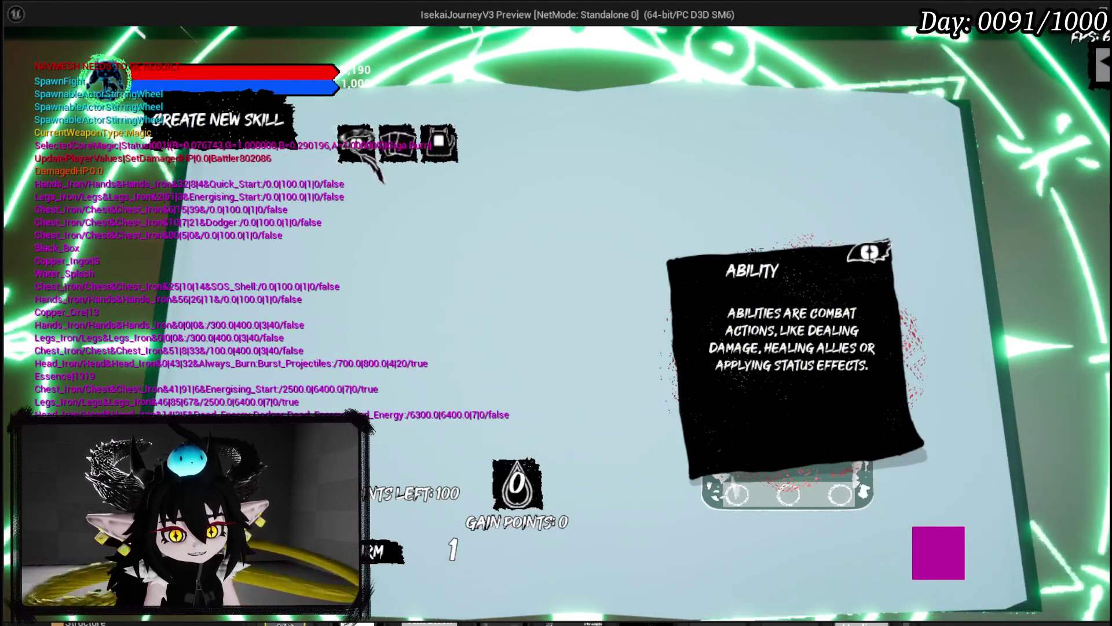
click(356, 142)
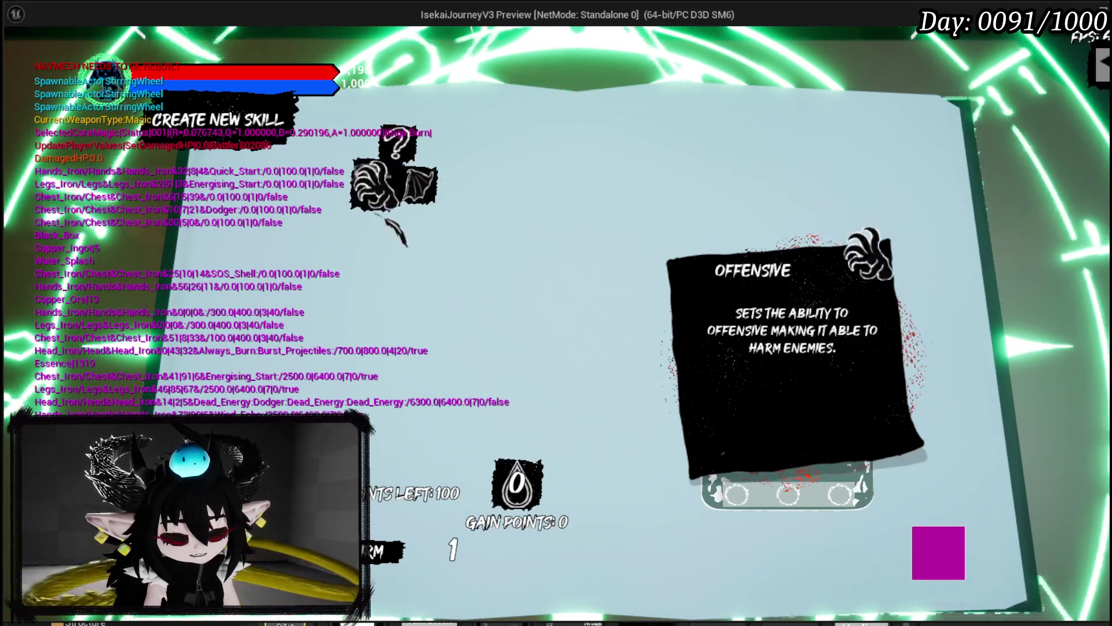
click(398, 144)
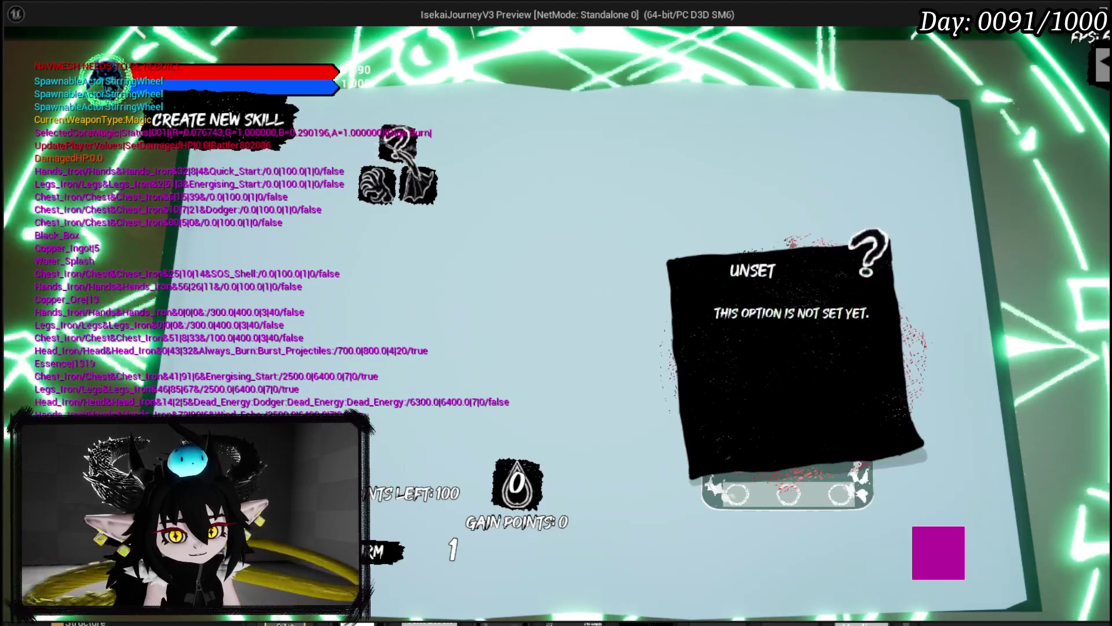
click(400, 148)
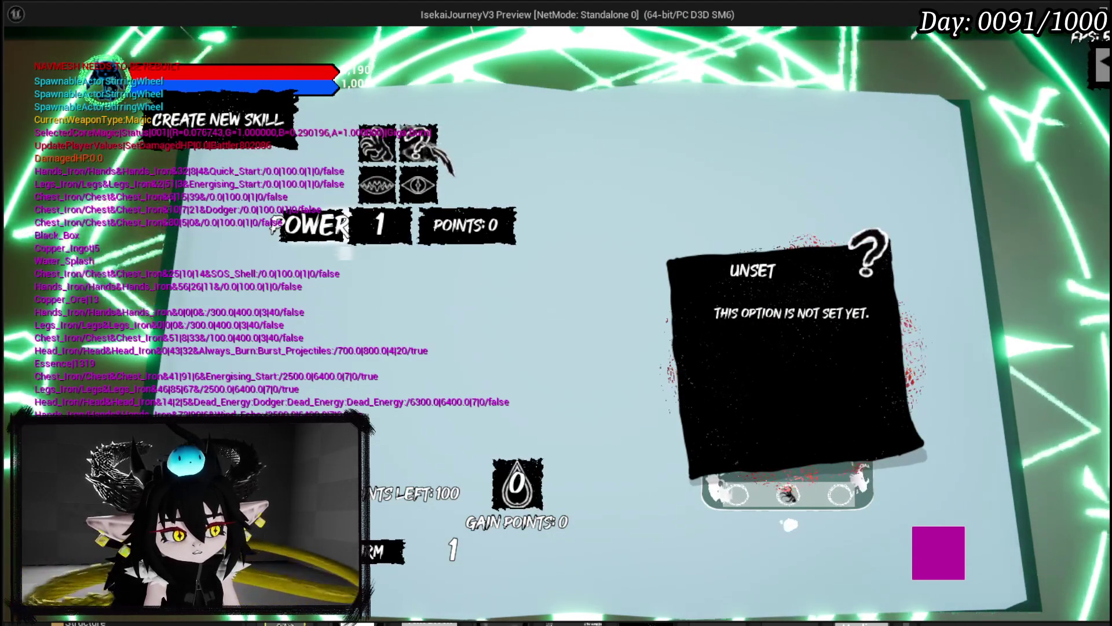
click(377, 185)
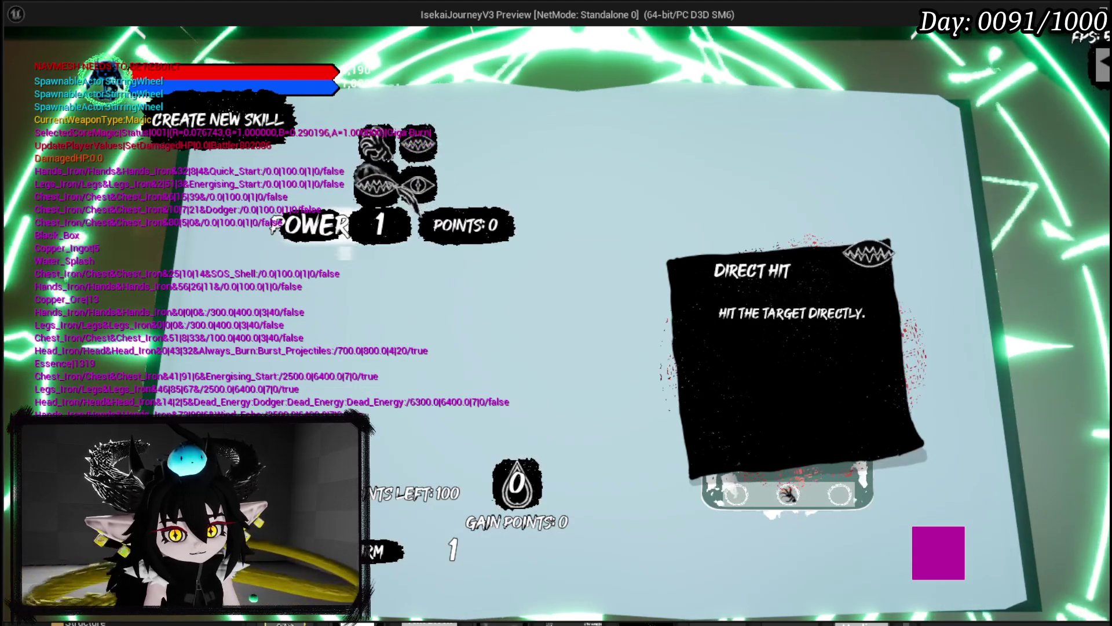
click(383, 224)
text(50)
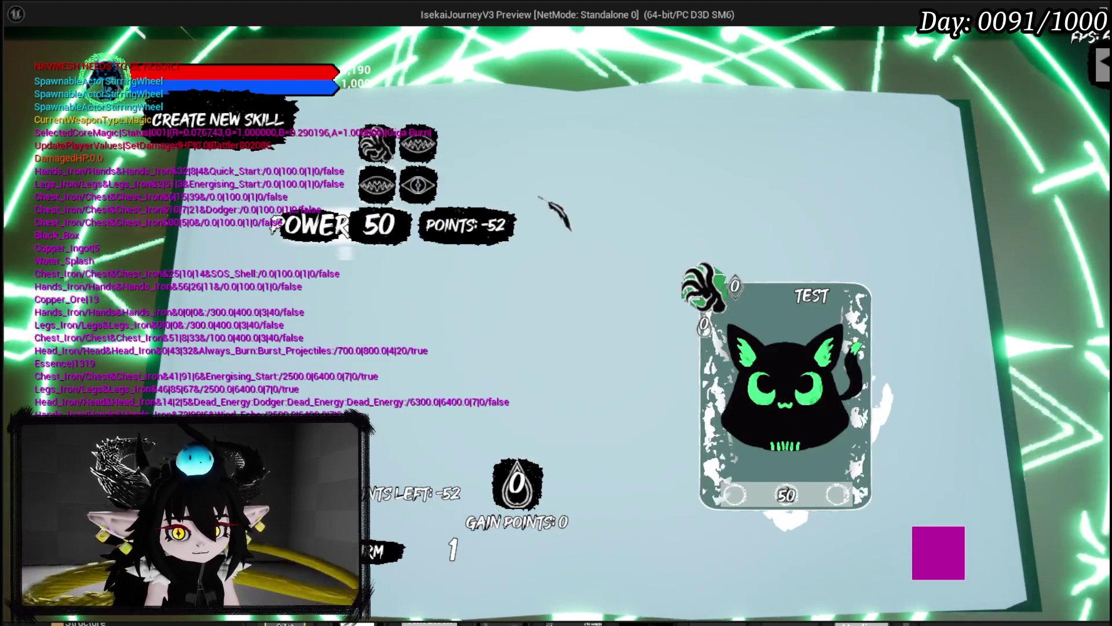
key(Return)
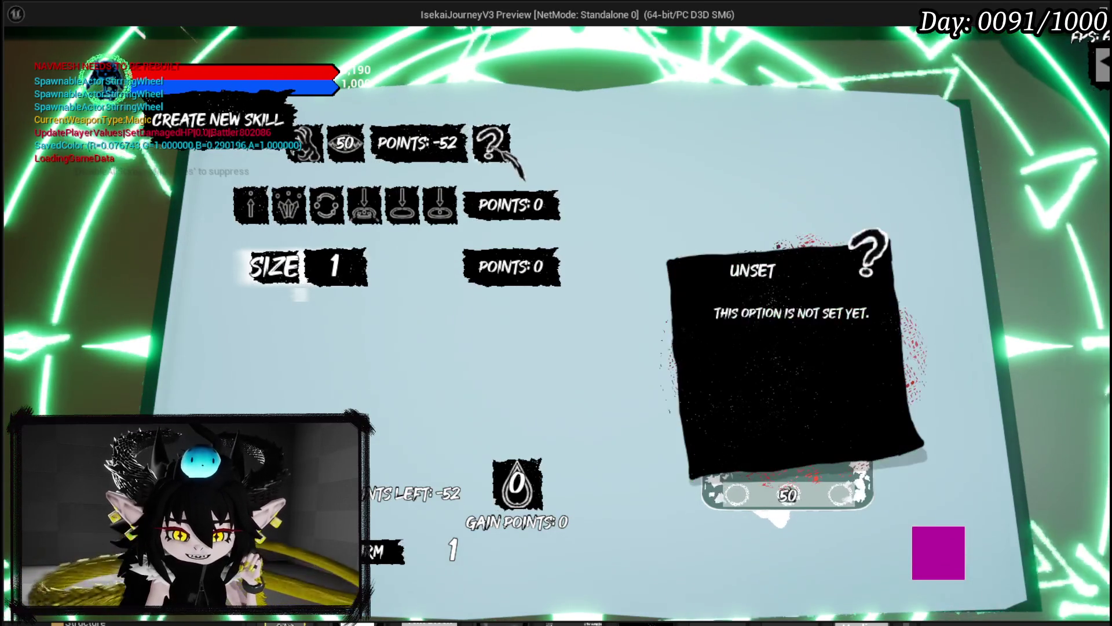
Give the test skill AOE targeting and the Fire element, pick a red fire variant, then exit the preview
click(287, 205)
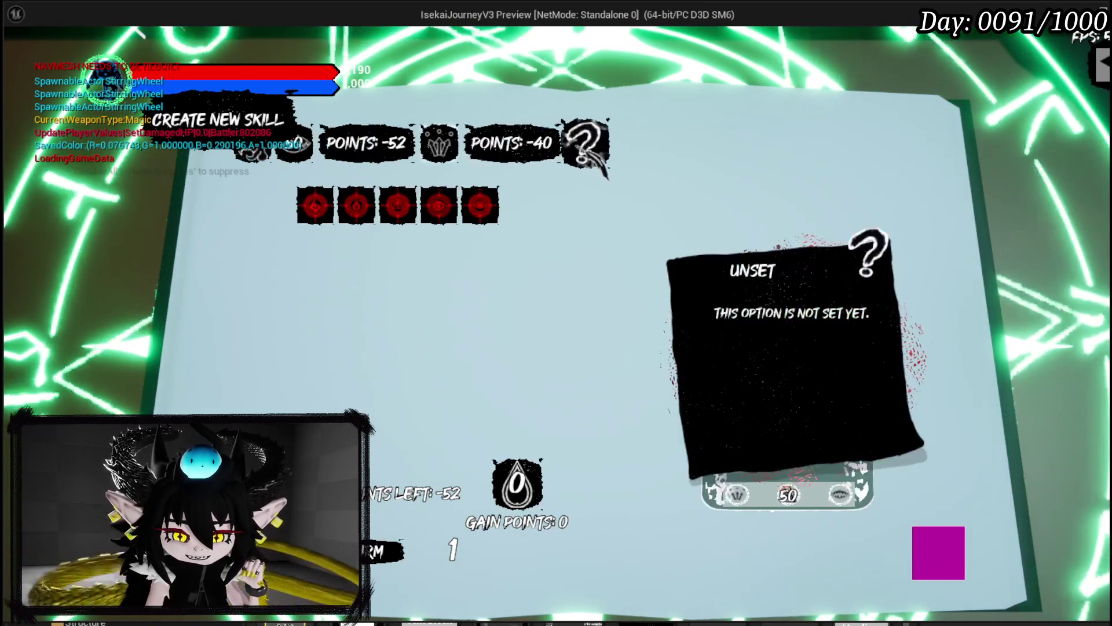
click(315, 205)
click(598, 148)
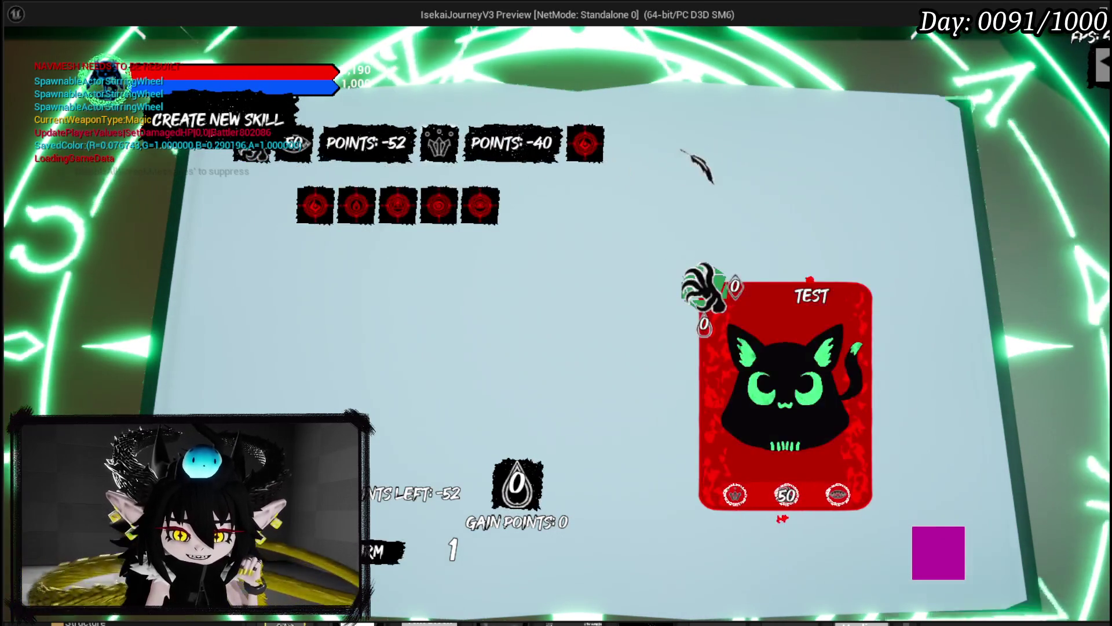
click(441, 191)
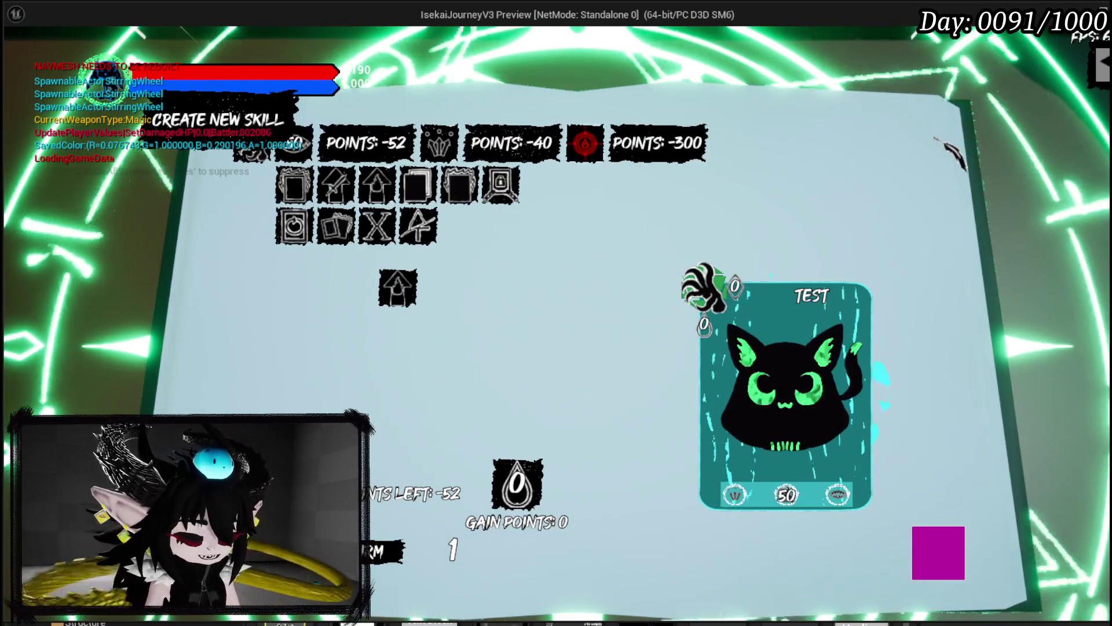
key(Escape)
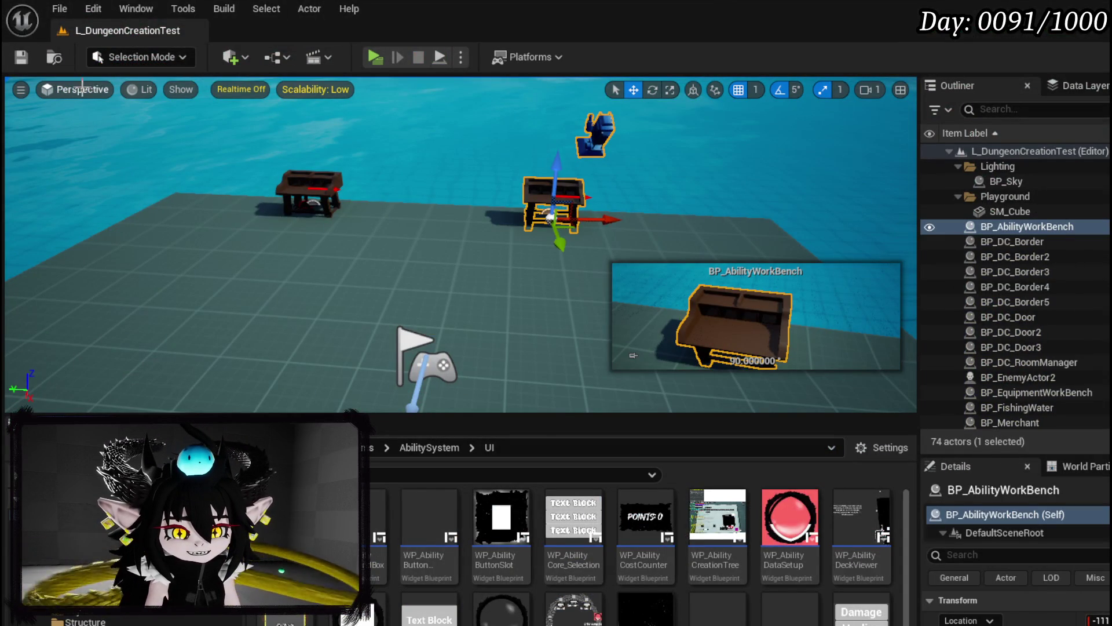
Save the level, then switch to WP_SkillTree_Ability and show its Designer layout
click(21, 56)
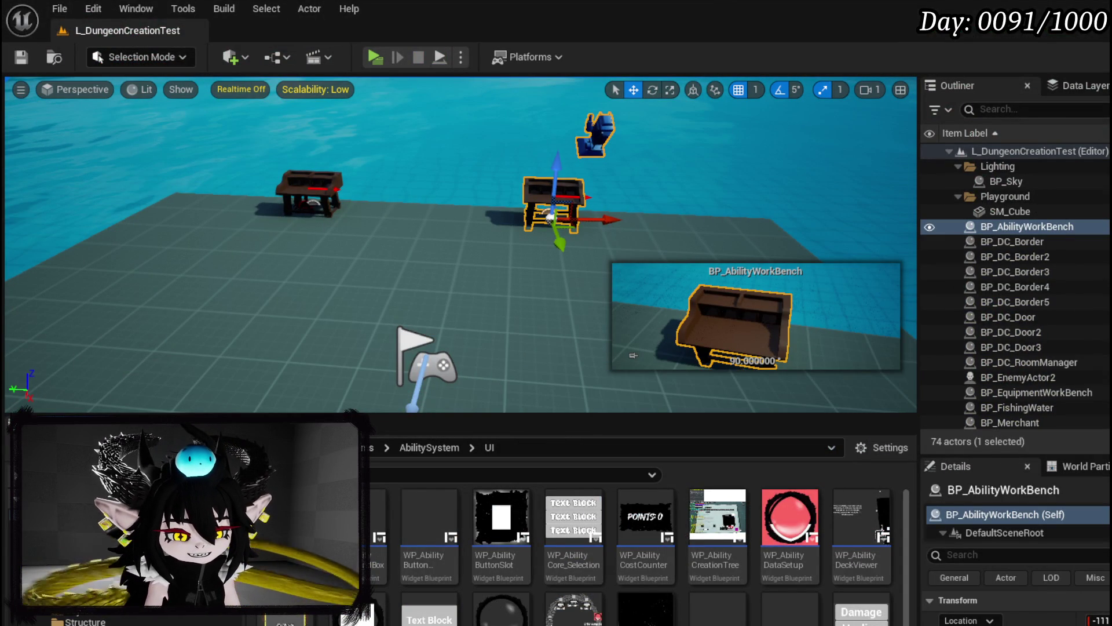
key(alt+Tab)
drag(472, 411, 760, 353)
scroll(760, 353, down, 3)
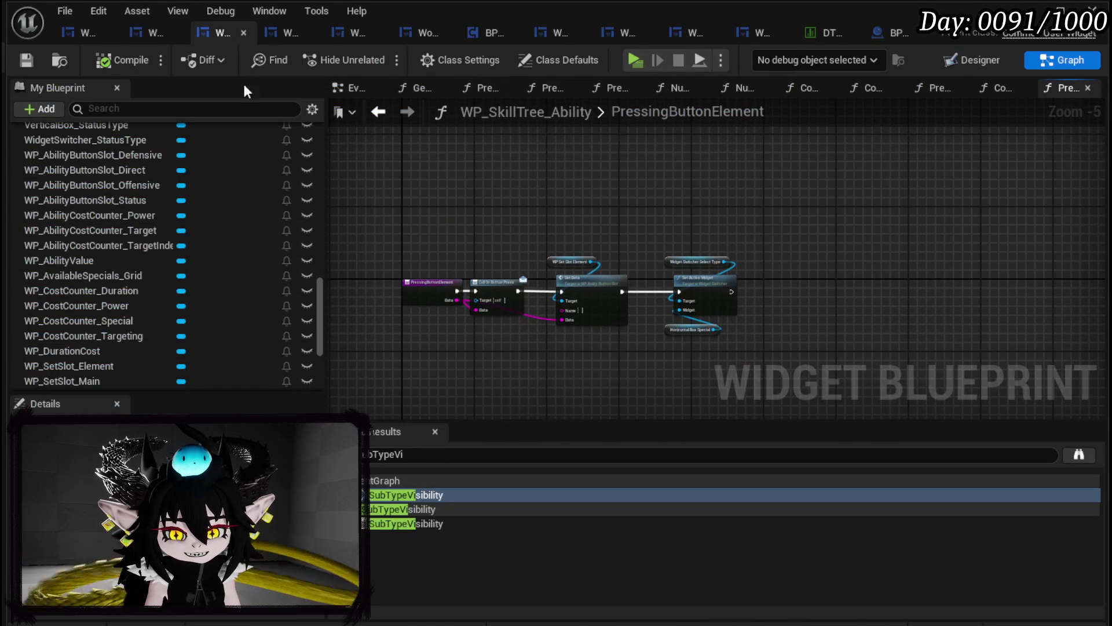
click(967, 57)
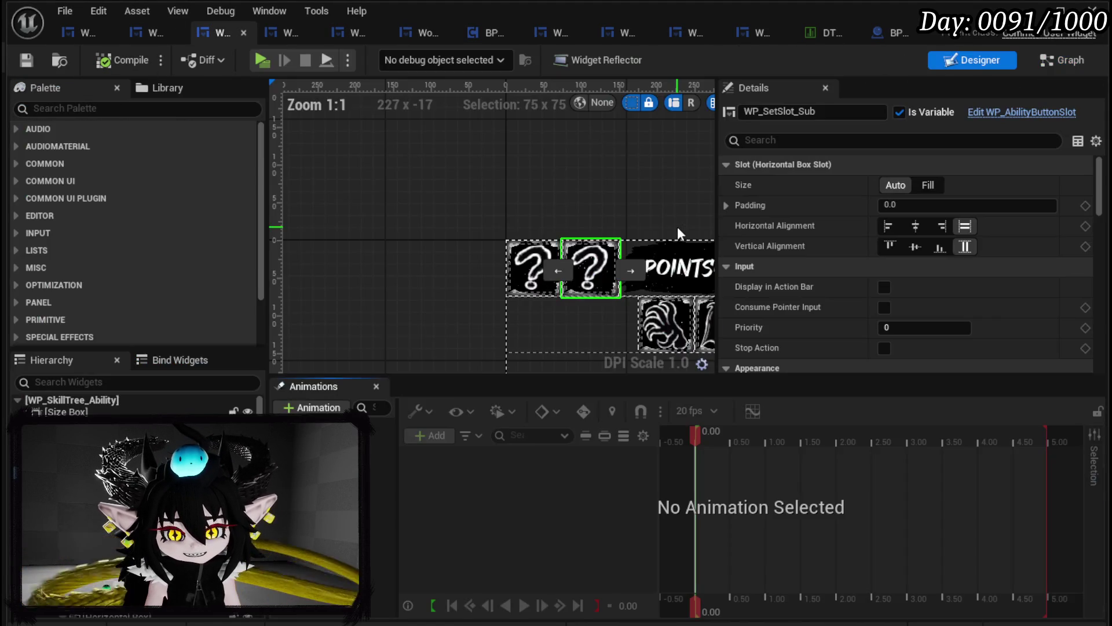
scroll(396, 194, down, 3)
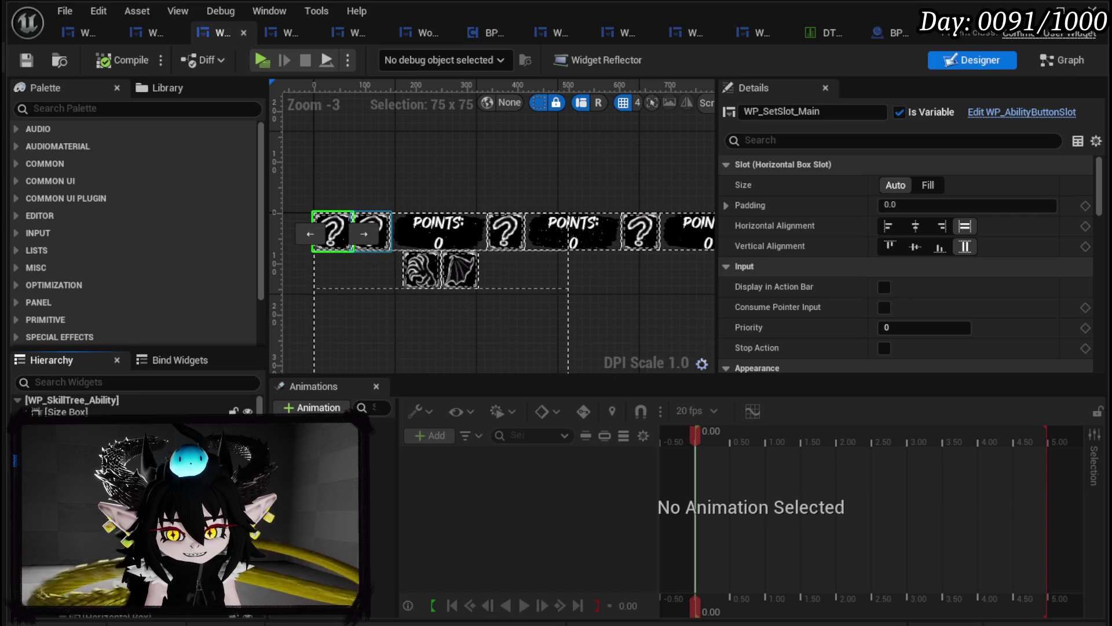
drag(1100, 189, 1098, 310)
Change the Sub and StatusType set-slots' Visibility from Collapsed to Visible
scroll(1093, 332, down, 2)
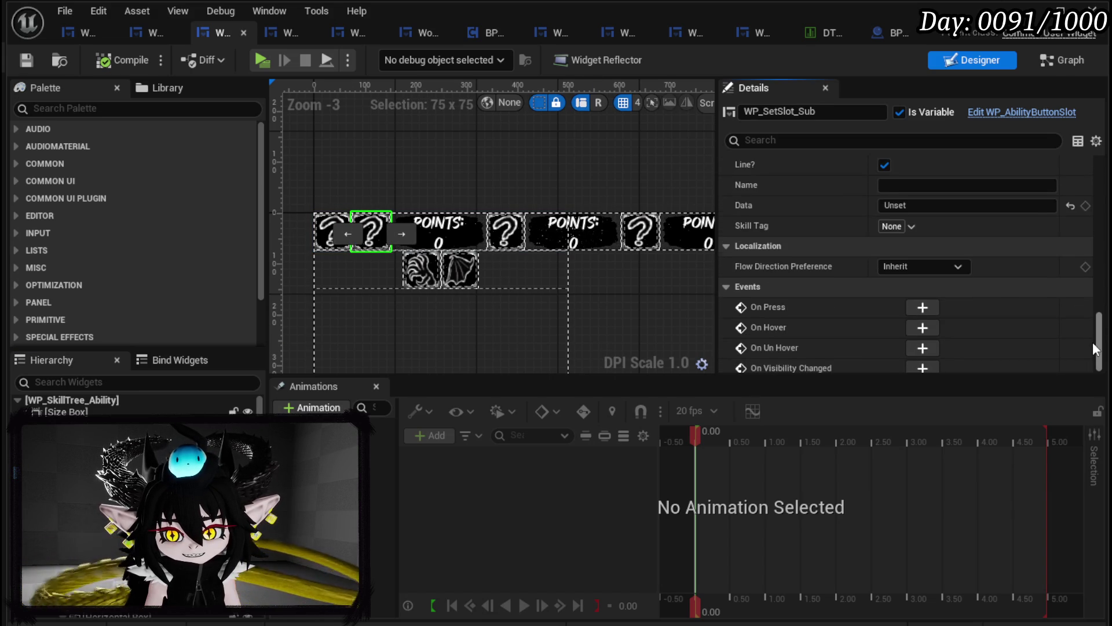
scroll(1094, 357, up, 5)
mouse_move(1101, 327)
mouse_down()
mouse_move(1098, 356)
mouse_move(1066, 275)
mouse_move(1040, 267)
mouse_up()
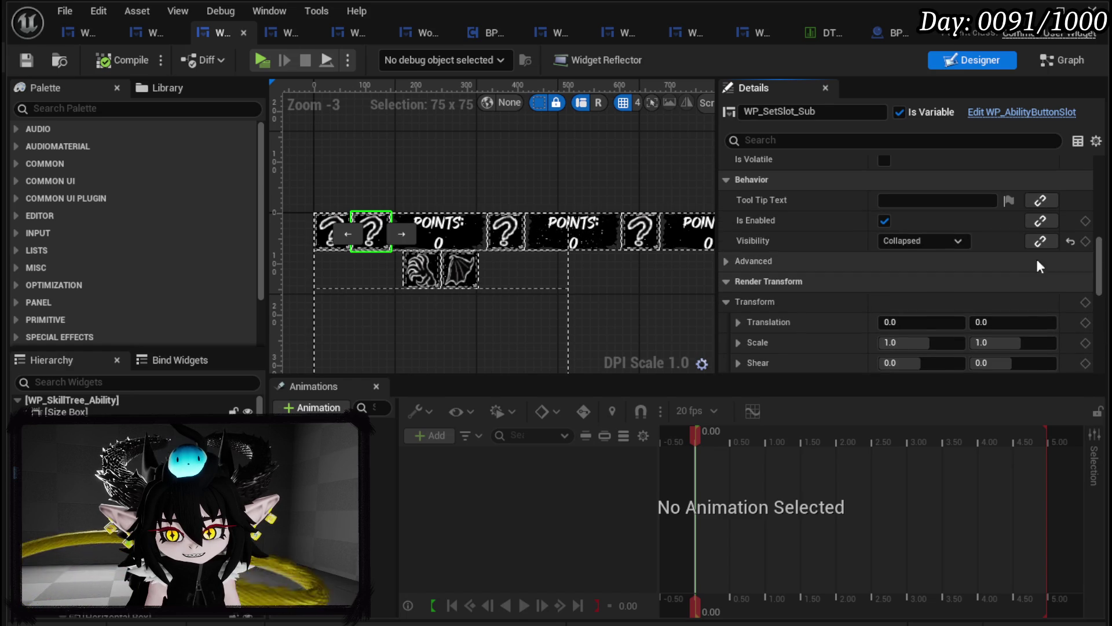
click(929, 240)
click(920, 251)
click(506, 232)
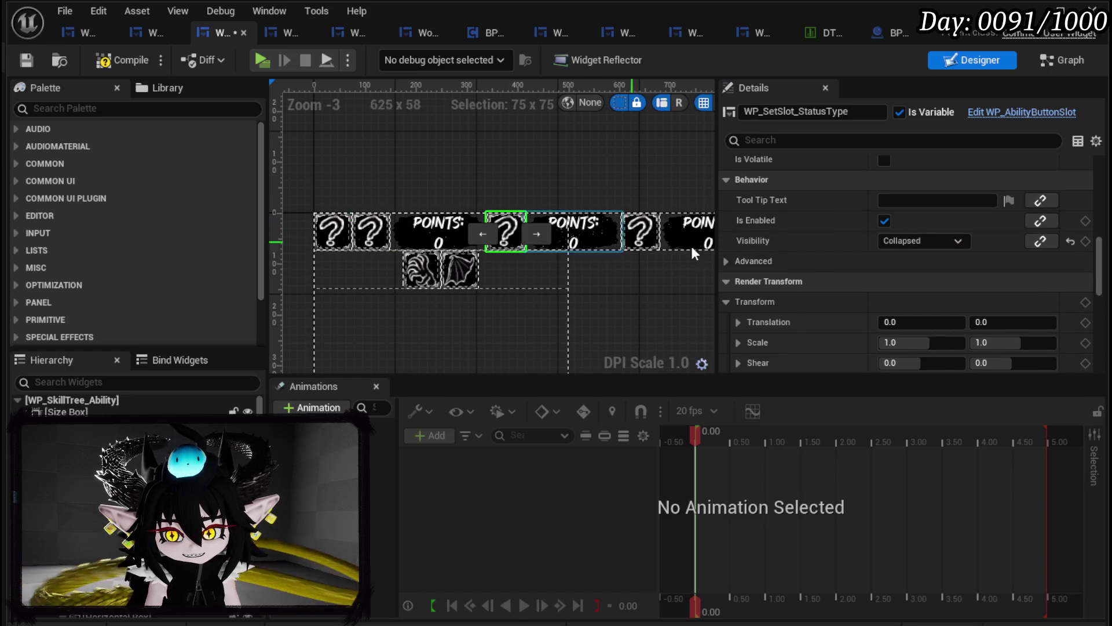
click(886, 241)
click(911, 253)
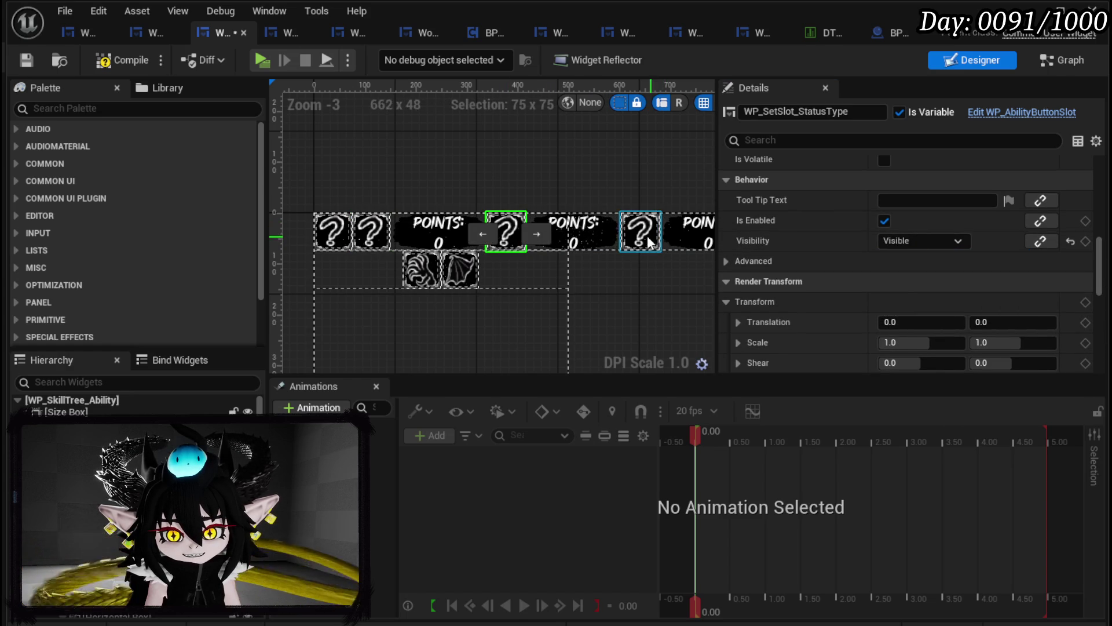
Make the Target, Element and Special set-slots Visible as well
click(640, 232)
click(888, 240)
click(904, 251)
scroll(698, 239, right, 3)
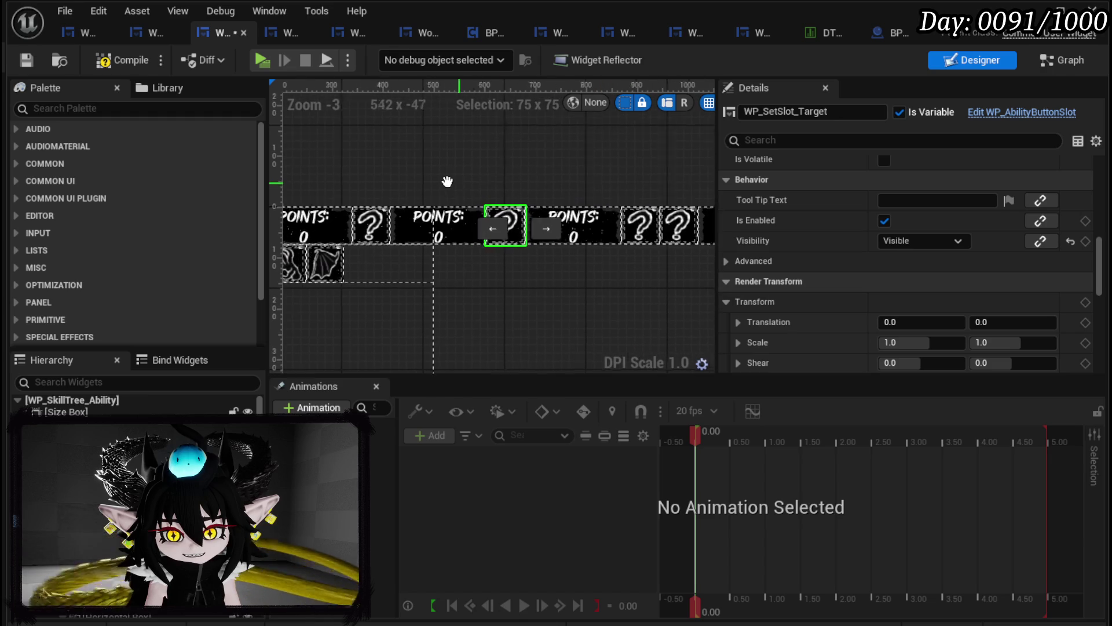
click(613, 220)
click(908, 241)
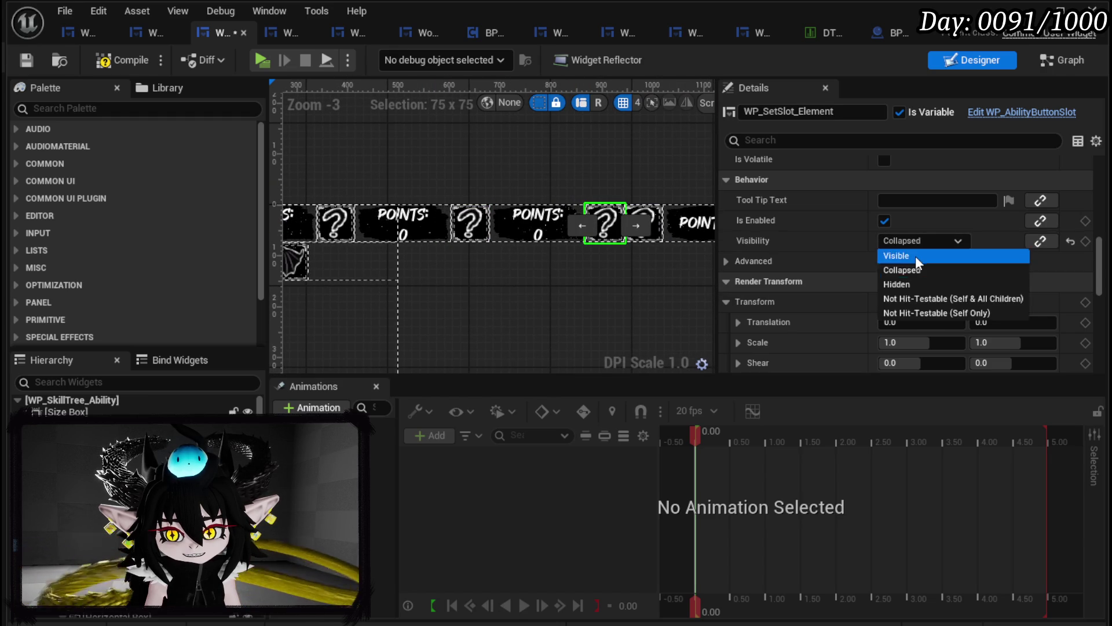
click(915, 255)
click(643, 223)
click(888, 240)
click(903, 253)
Compile and save the WP_SkillTree_Ability widget blueprint
scroll(627, 171, right, 3)
scroll(633, 165, right, 3)
scroll(550, 158, down, 2)
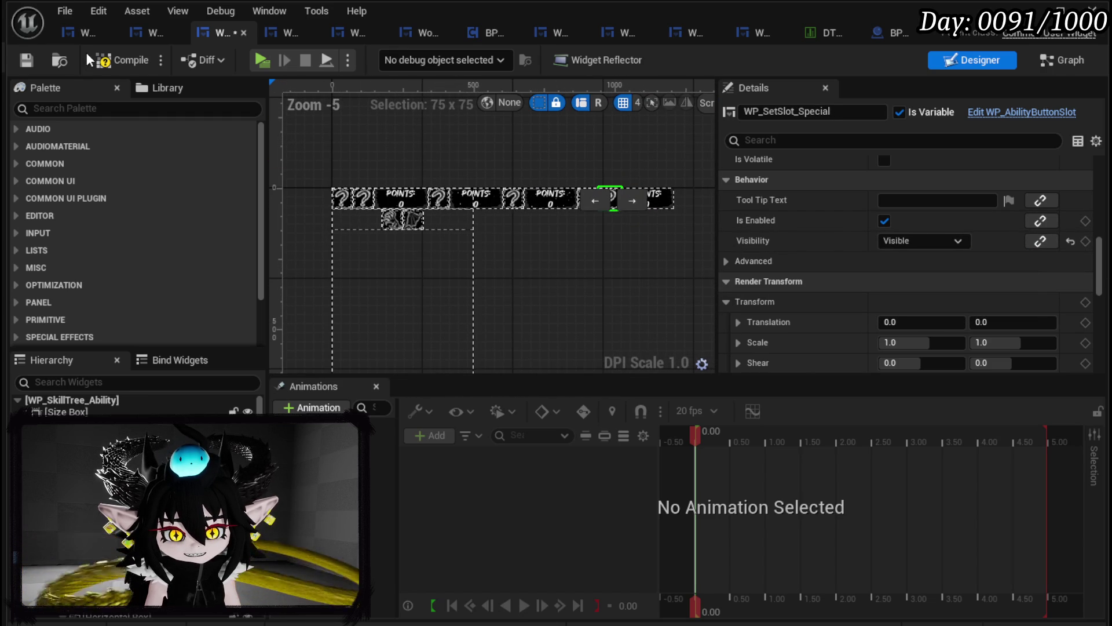
click(33, 60)
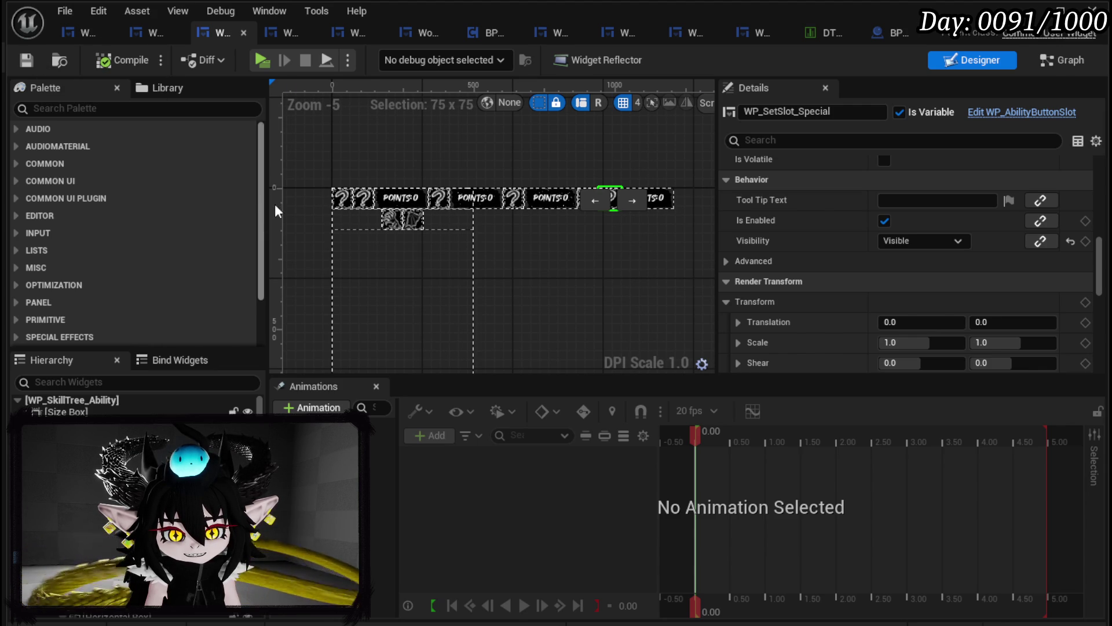
Inspect the Main, defensive and offensive ability slots, then switch over to the Krita sketch
scroll(373, 162, up, 4)
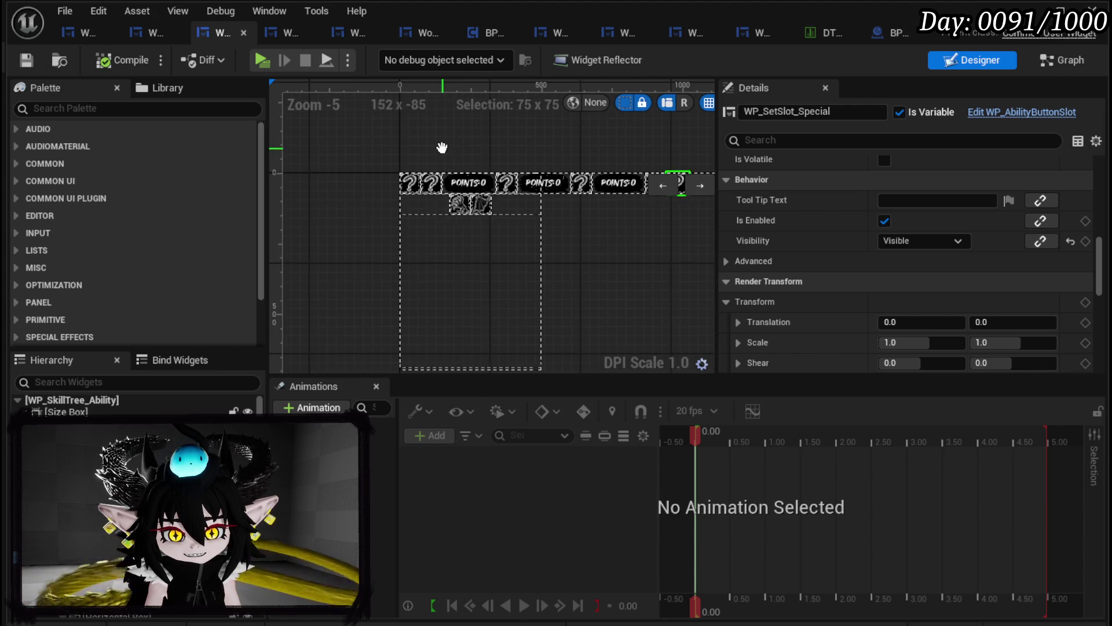
click(381, 195)
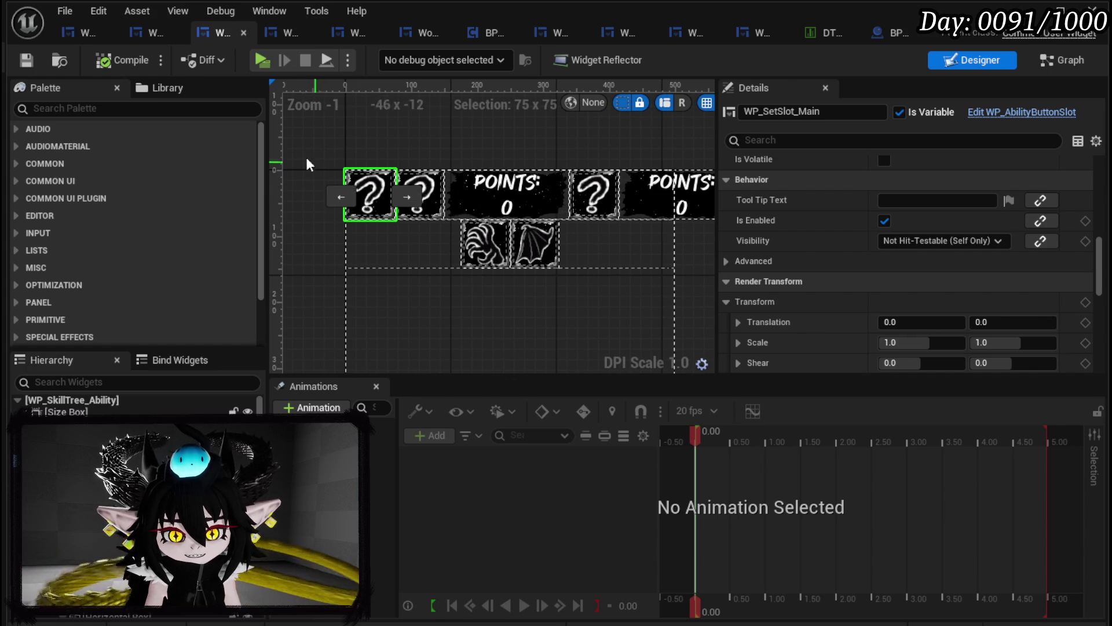
drag(320, 162, 395, 170)
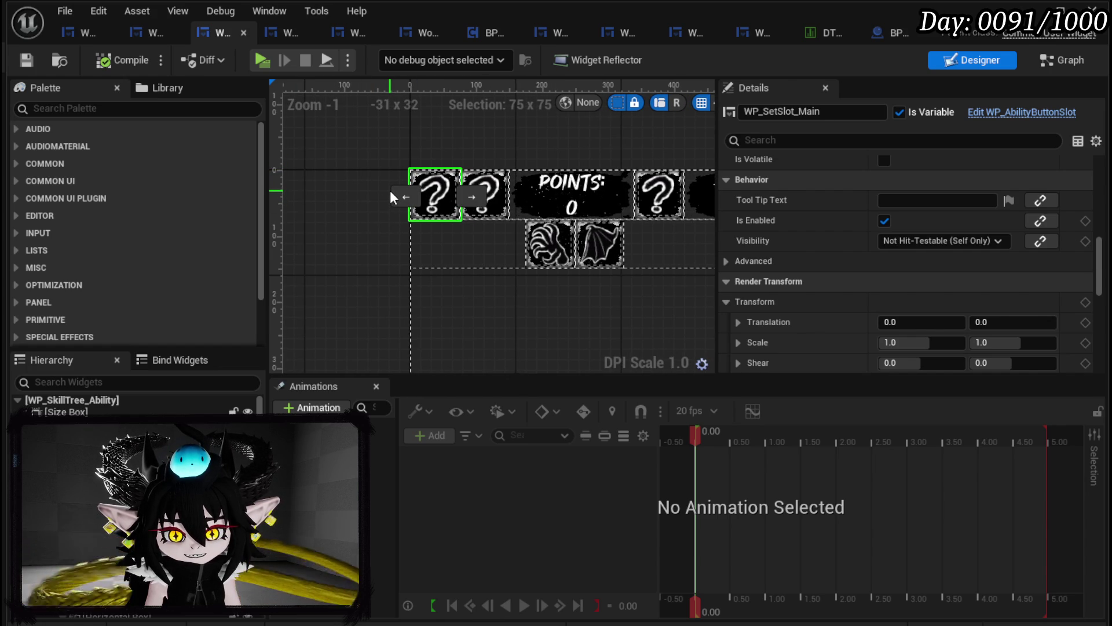
click(581, 253)
click(545, 264)
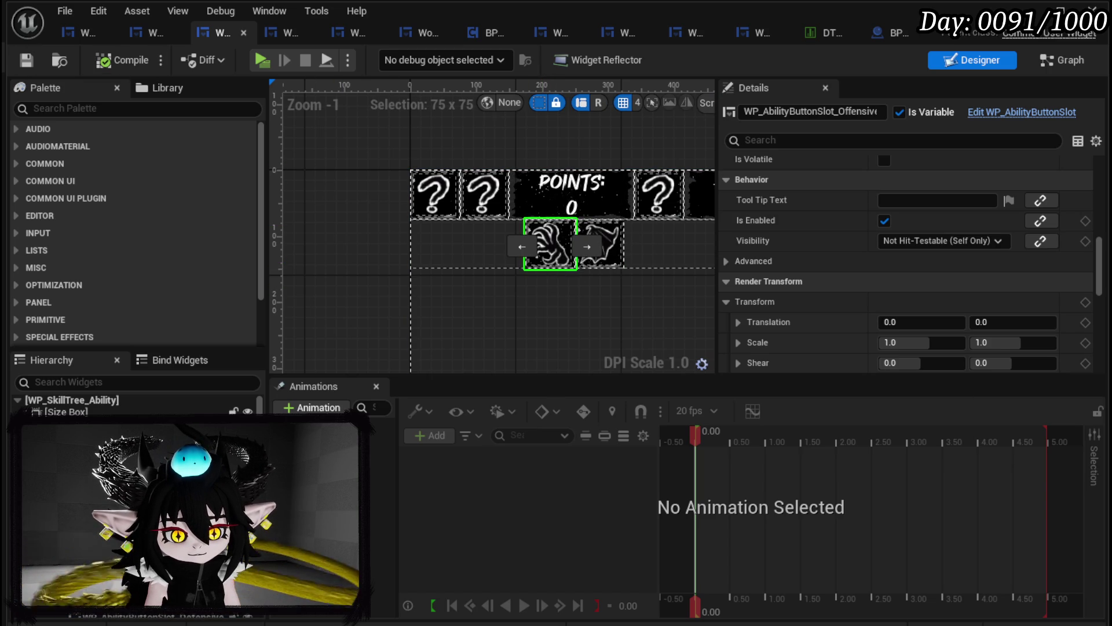
key(alt+Tab)
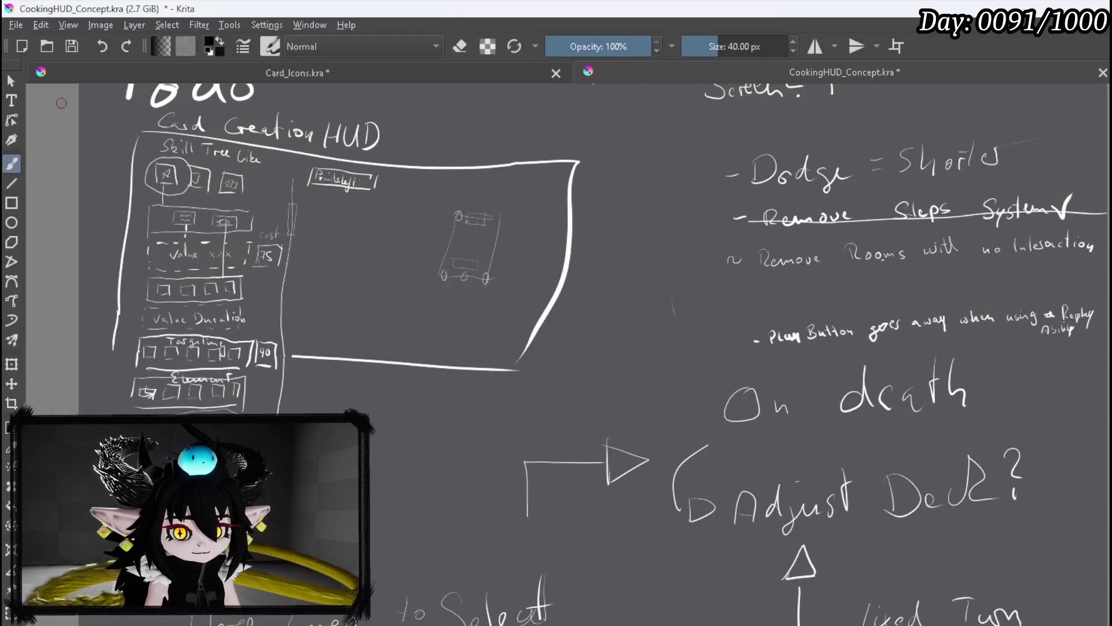
Switch to white and draw three slot squares in an empty area of the canvas
drag(491, 439, 390, 367)
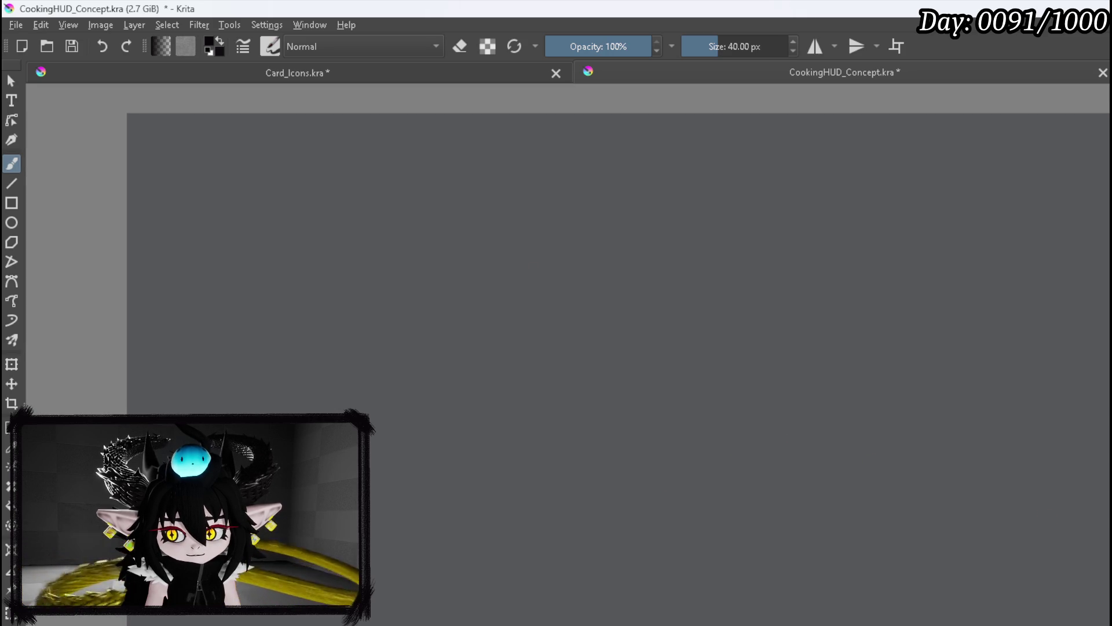
key(x)
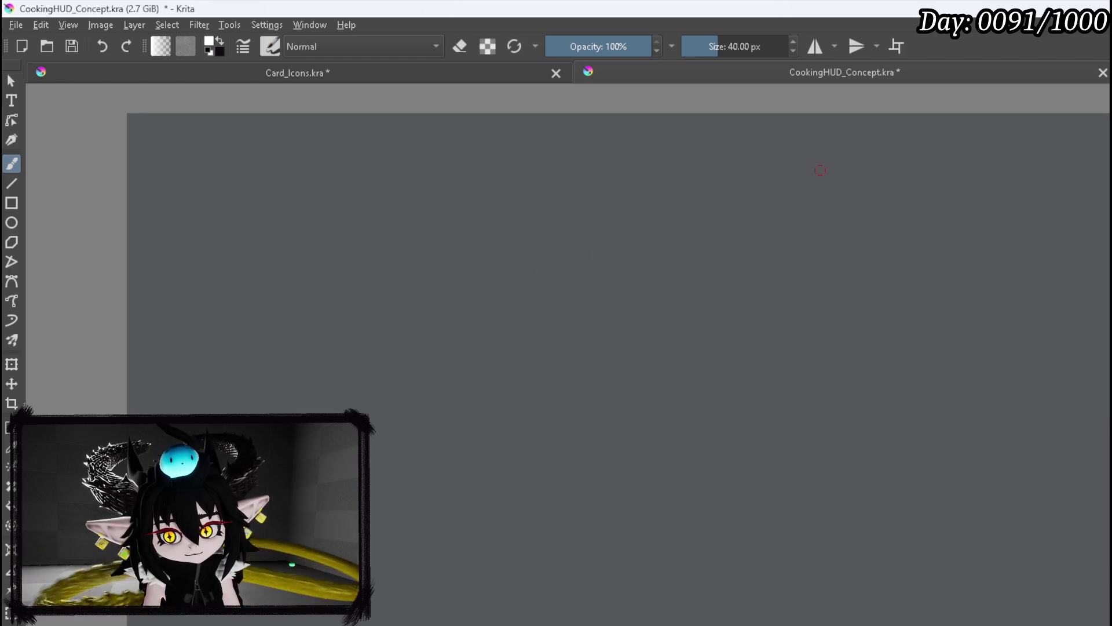
mouse_move(377, 285)
mouse_down()
mouse_move(337, 216)
mouse_move(265, 264)
mouse_up()
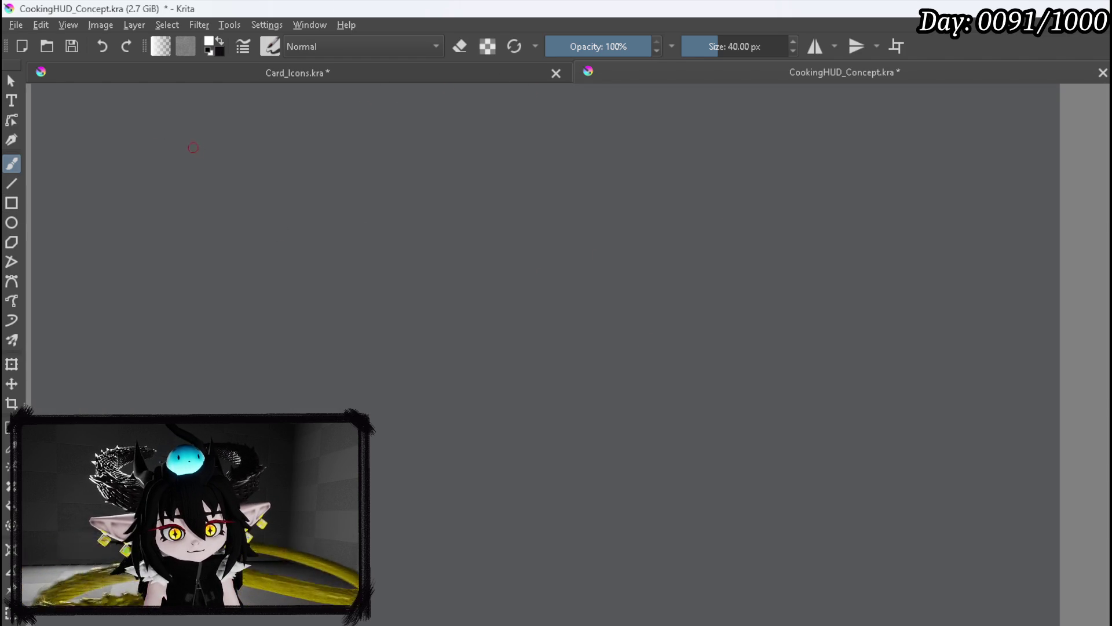
mouse_move(145, 138)
mouse_down()
mouse_move(146, 172)
mouse_move(198, 163)
mouse_move(197, 179)
mouse_up()
drag(143, 183, 198, 181)
drag(266, 118, 268, 176)
mouse_move(264, 121)
mouse_down()
mouse_move(318, 139)
mouse_move(318, 164)
mouse_up()
drag(264, 190, 313, 188)
drag(384, 133, 386, 190)
mouse_move(387, 128)
mouse_down()
mouse_move(443, 149)
mouse_move(446, 195)
mouse_up()
drag(374, 200, 445, 197)
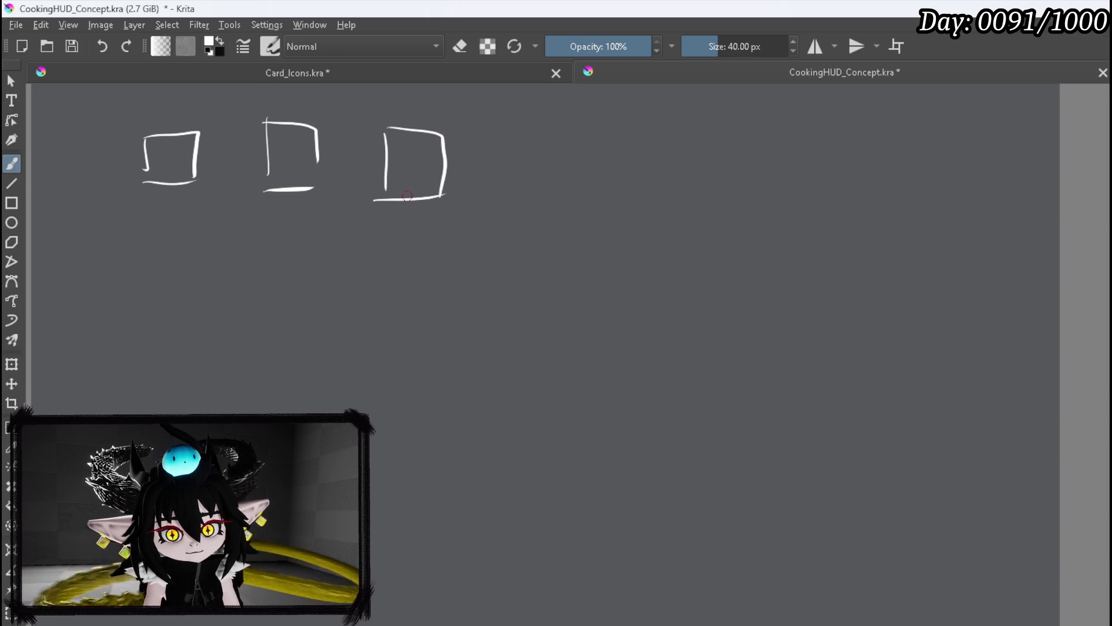
Draw branches from the first square down to child boxes, plus a long connector ending in a box
mouse_move(158, 201)
mouse_down()
mouse_move(125, 243)
mouse_move(221, 261)
mouse_up()
drag(70, 256, 149, 259)
drag(136, 259, 139, 304)
drag(70, 279, 140, 321)
drag(199, 273, 201, 317)
mouse_move(192, 242)
mouse_down()
mouse_move(256, 262)
mouse_move(264, 325)
mouse_up()
drag(202, 317, 238, 316)
mouse_move(306, 221)
mouse_down()
mouse_move(355, 274)
mouse_move(314, 323)
mouse_move(366, 303)
mouse_up()
drag(369, 258, 350, 317)
drag(307, 312, 360, 318)
mouse_move(339, 182)
mouse_down()
mouse_move(409, 289)
mouse_move(409, 279)
mouse_move(385, 322)
mouse_up()
drag(385, 322, 442, 322)
drag(438, 277, 441, 322)
drag(401, 281, 438, 277)
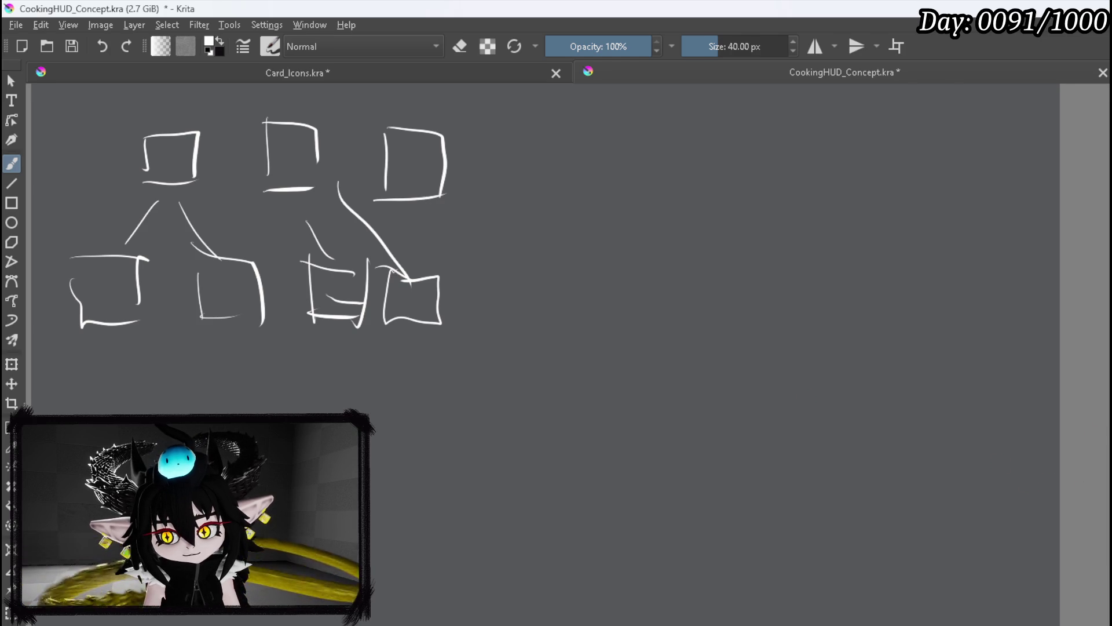
Erase the middle top box and the strokes on the right with an enlarged eraser
key(e)
mouse_move(260, 131)
mouse_down()
mouse_move(307, 125)
mouse_move(297, 189)
mouse_move(346, 205)
mouse_up()
drag(721, 46, 747, 47)
drag(292, 174, 305, 113)
mouse_move(319, 213)
mouse_down()
mouse_move(343, 168)
mouse_move(359, 305)
mouse_move(467, 335)
mouse_up()
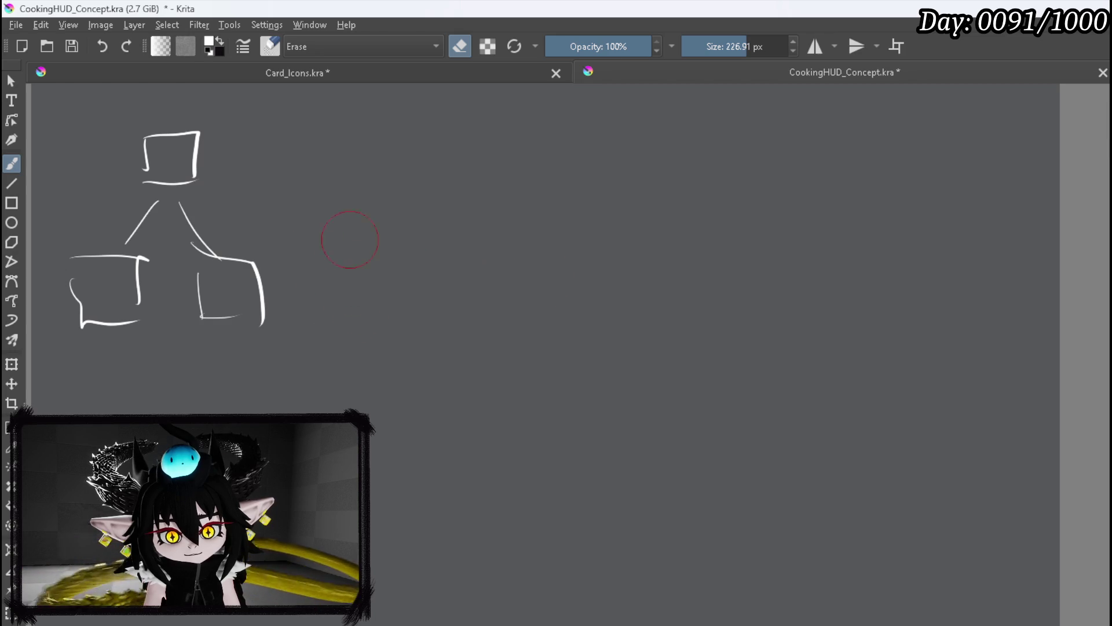
Return to the brush and draw two new boxes to the right of the lower boxes
key(e)
mouse_move(300, 256)
mouse_down()
mouse_move(301, 316)
mouse_move(370, 253)
mouse_move(371, 306)
mouse_up()
drag(300, 318, 372, 309)
drag(426, 250, 434, 312)
mouse_move(429, 248)
mouse_down()
mouse_move(503, 246)
mouse_move(507, 319)
mouse_up()
drag(429, 313, 504, 298)
Draw the parent box of the second tree, then sketch a complete third box tree
drag(341, 215, 369, 164)
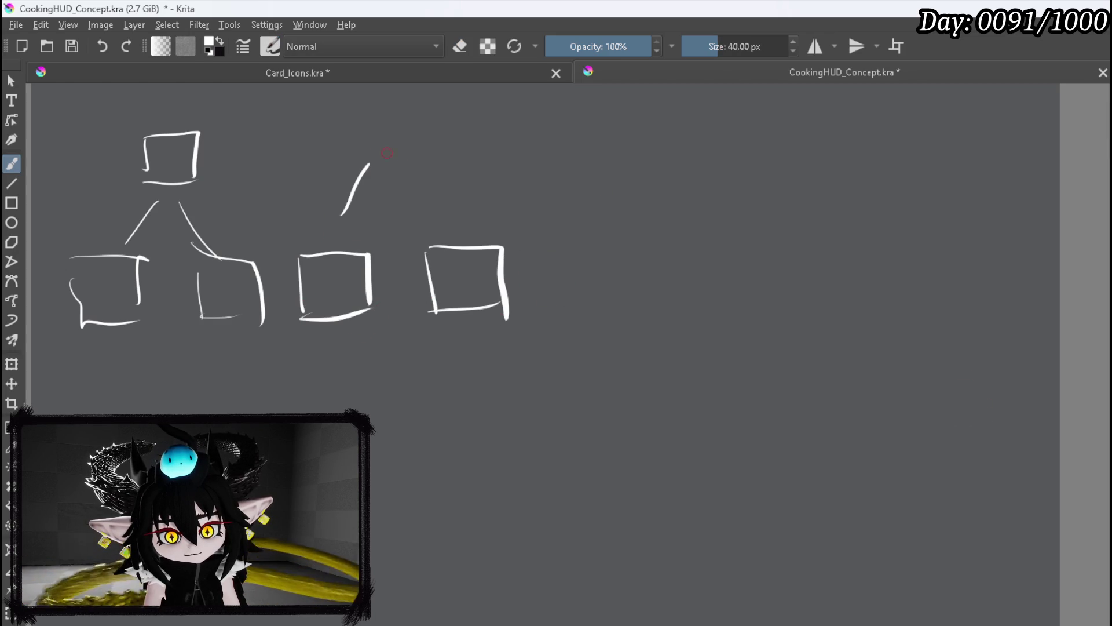
drag(375, 118, 378, 158)
drag(370, 116, 439, 116)
mouse_move(439, 117)
mouse_down()
mouse_move(435, 161)
mouse_move(467, 223)
mouse_up()
drag(623, 114, 623, 155)
drag(625, 110, 679, 184)
drag(614, 175, 670, 176)
drag(613, 198, 602, 230)
drag(672, 193, 697, 235)
drag(545, 248, 637, 303)
drag(672, 247, 752, 304)
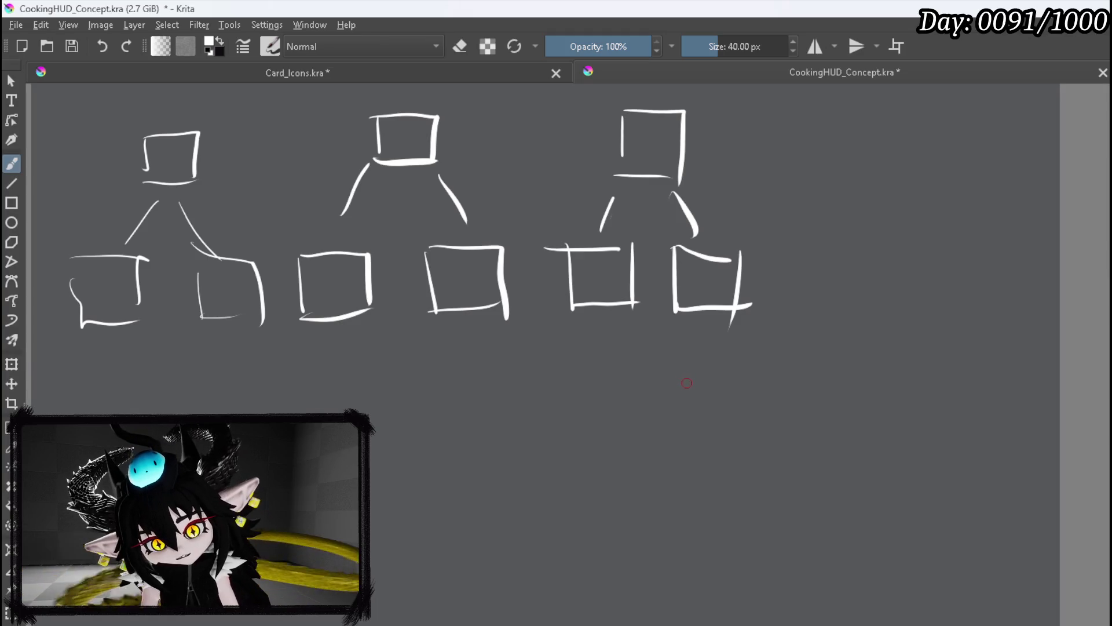
Draw curved arrows from the top boxes to handwritten 'Main Type', 'Offensive' and 'Support' labels
mouse_move(146, 163)
mouse_down()
mouse_move(70, 342)
mouse_move(119, 368)
mouse_move(126, 394)
mouse_up()
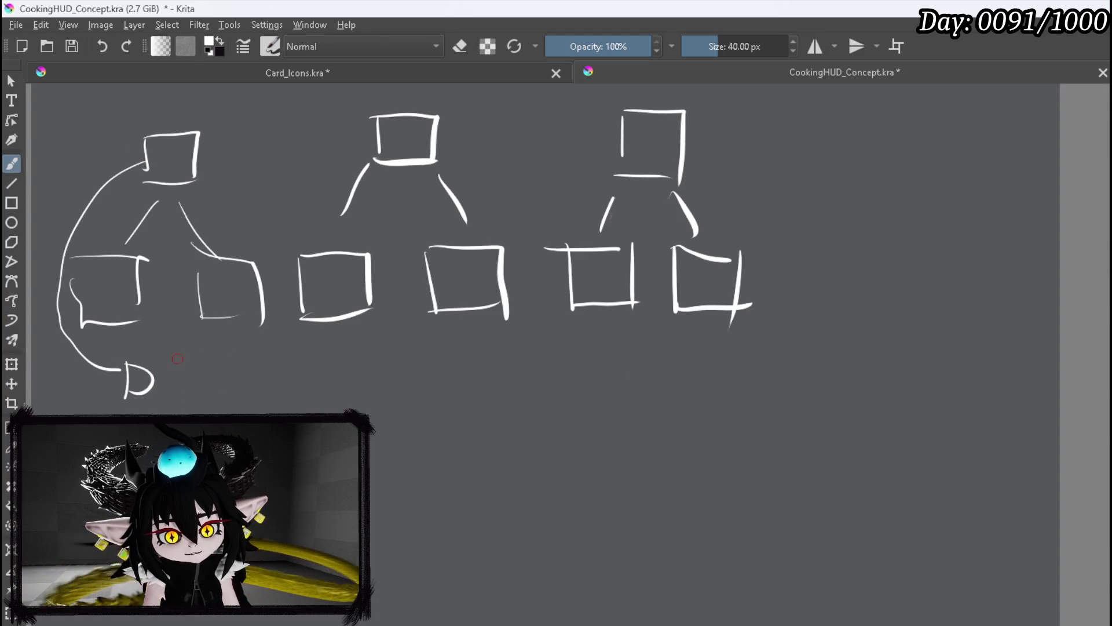
drag(180, 399, 231, 392)
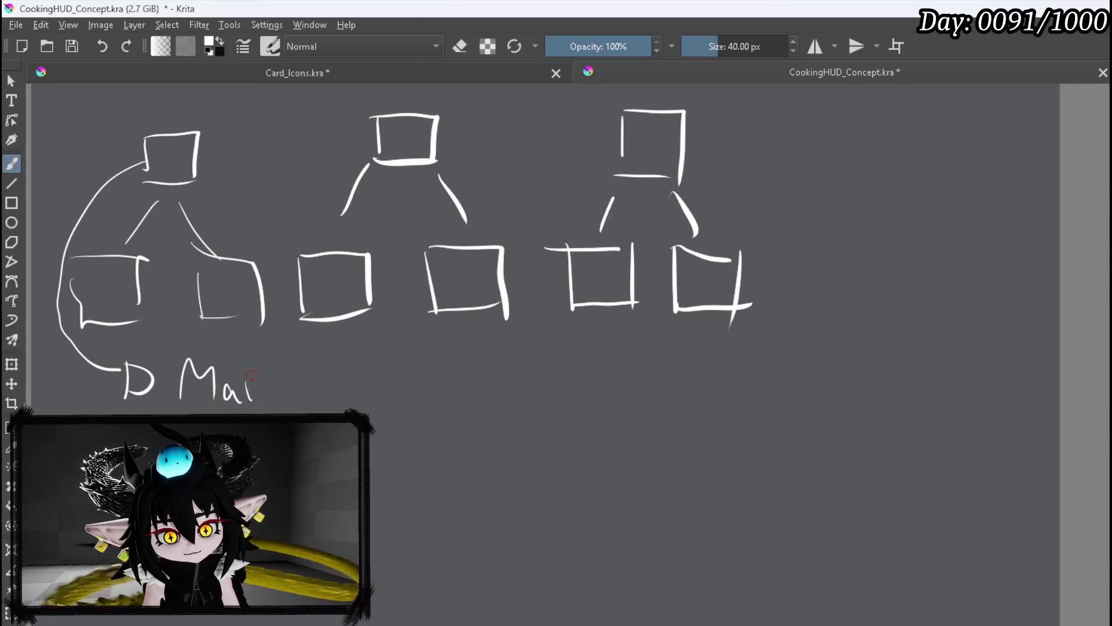
mouse_move(314, 358)
mouse_down()
mouse_move(311, 392)
mouse_move(336, 356)
mouse_move(338, 414)
mouse_up()
mouse_move(357, 387)
mouse_down()
mouse_move(357, 412)
mouse_move(360, 400)
mouse_move(400, 398)
mouse_up()
drag(109, 344, 92, 412)
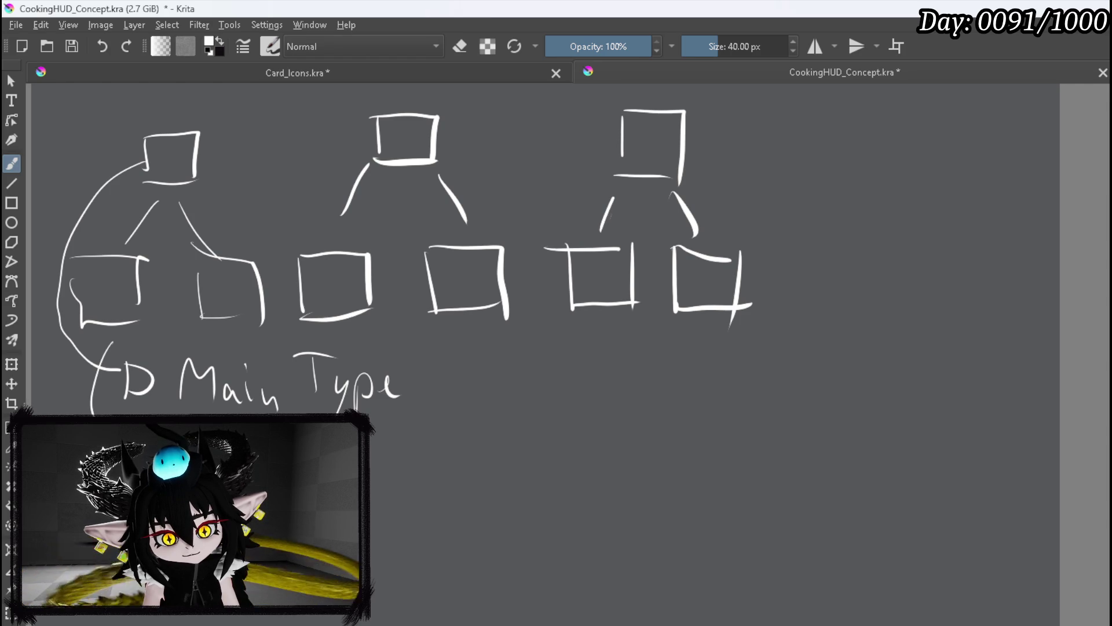
drag(379, 459, 405, 459)
mouse_move(211, 327)
mouse_down()
mouse_move(155, 368)
mouse_move(141, 413)
mouse_up()
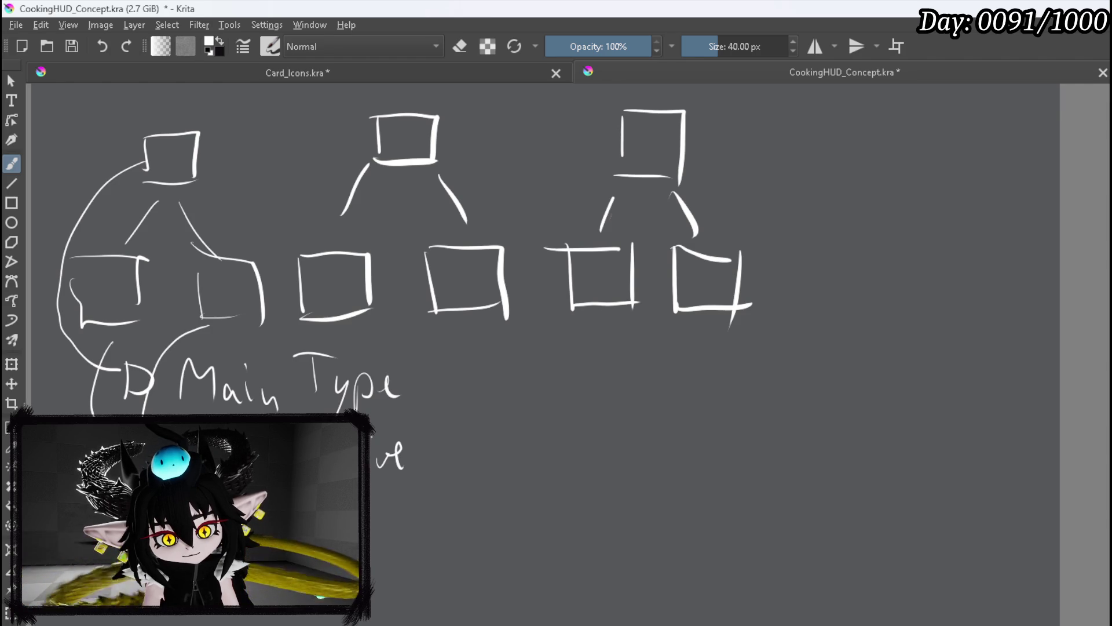
drag(375, 492, 381, 530)
drag(373, 514, 391, 512)
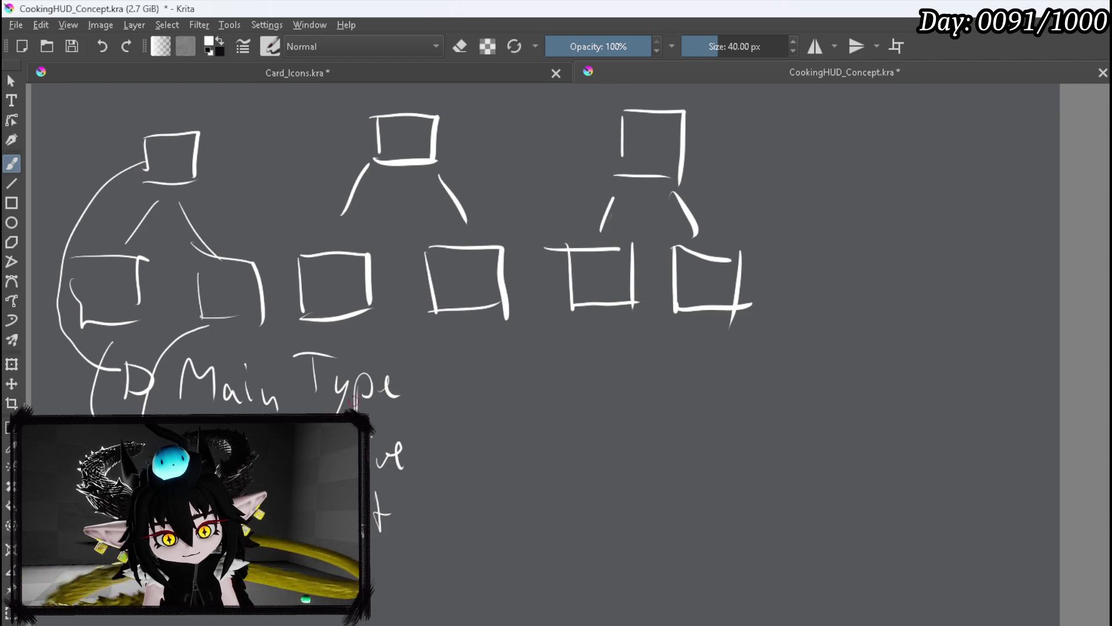
mouse_move(367, 134)
mouse_down()
mouse_move(227, 166)
mouse_move(129, 237)
mouse_move(74, 358)
mouse_move(65, 414)
mouse_up()
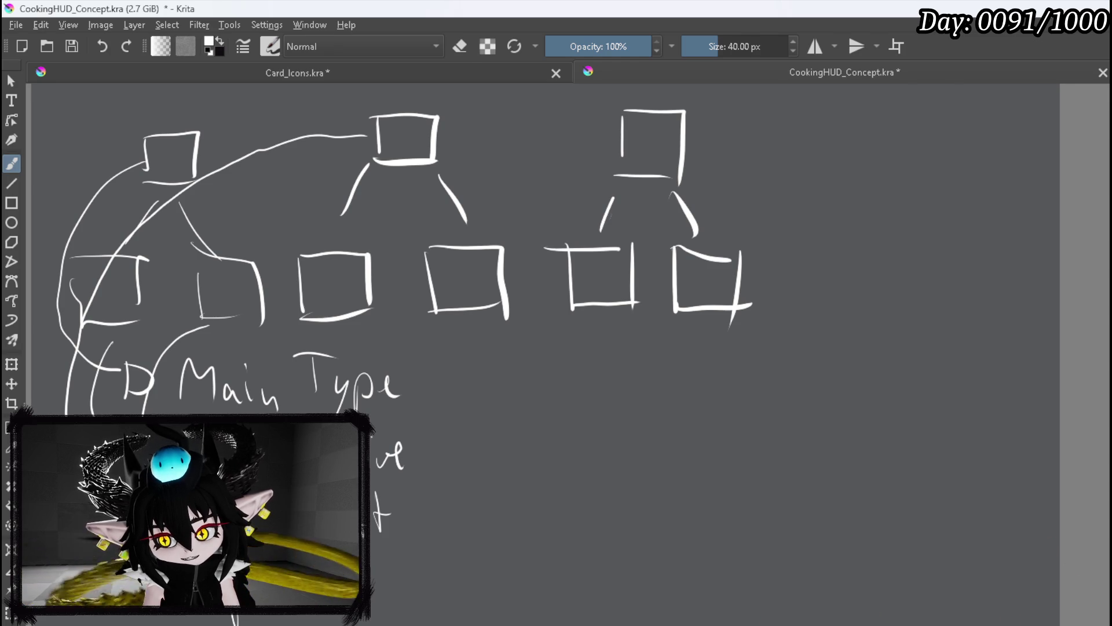
Bring the labels into view and write 'Type' after 'Sub'
key(e)
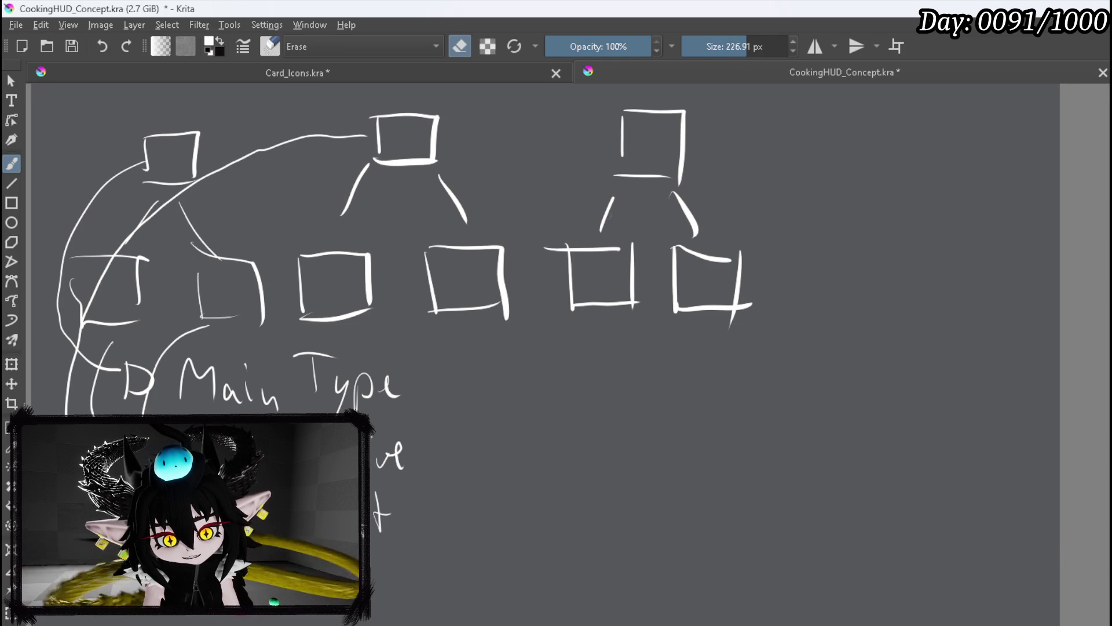
key(e)
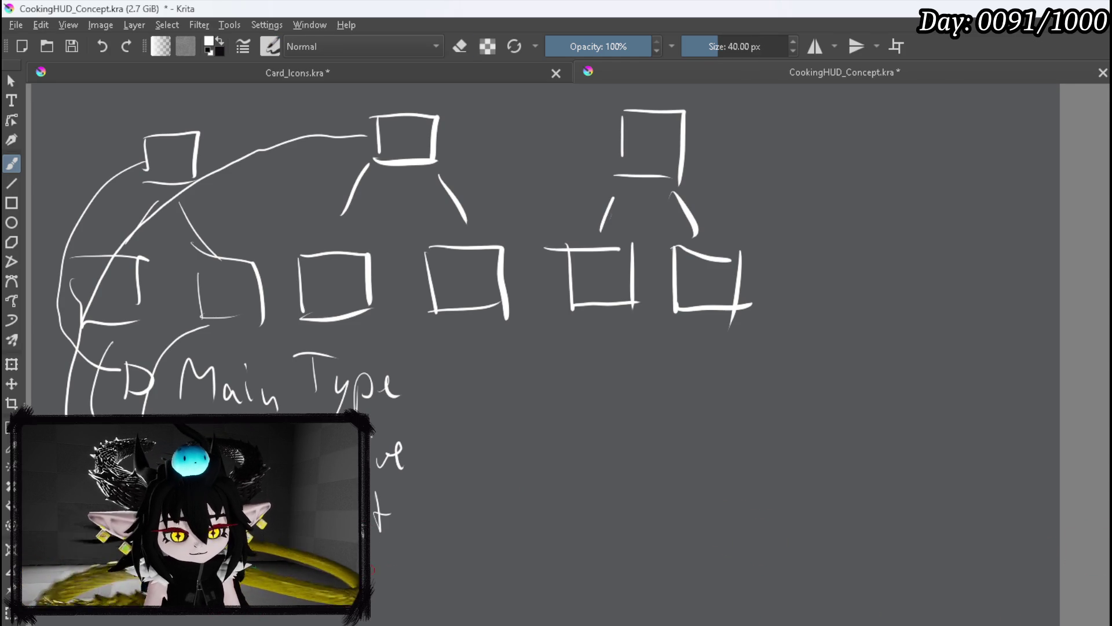
mouse_move(175, 551)
mouse_down()
mouse_move(558, 559)
mouse_move(572, 531)
mouse_up()
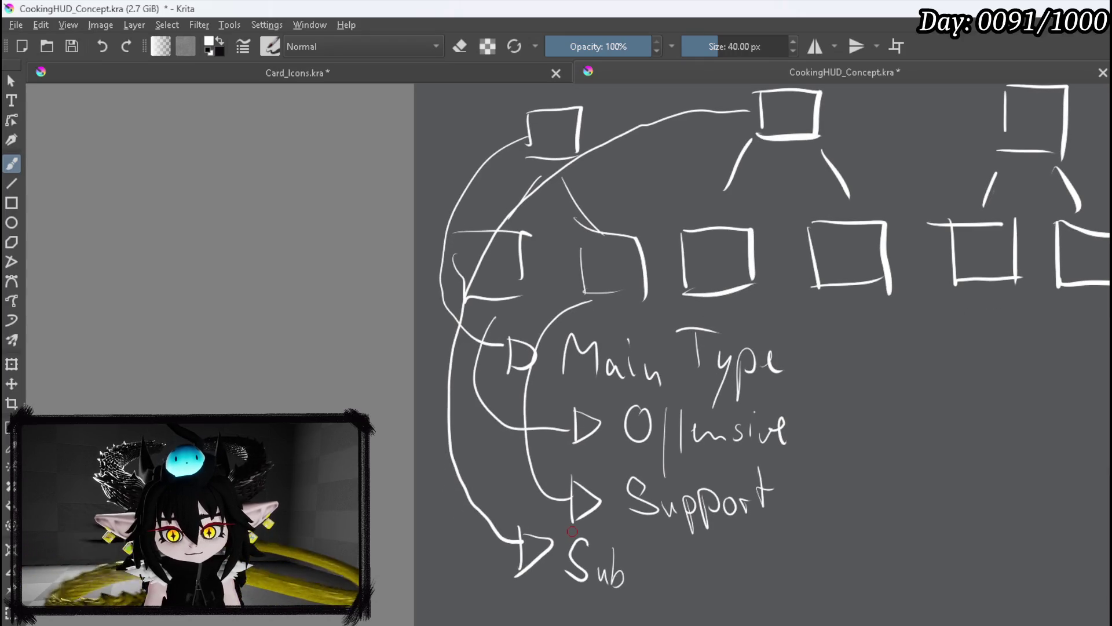
mouse_move(647, 547)
mouse_down()
mouse_move(645, 578)
mouse_move(660, 549)
mouse_move(656, 580)
mouse_up()
mouse_move(667, 566)
mouse_down()
mouse_move(646, 604)
mouse_move(675, 579)
mouse_up()
drag(692, 574, 707, 576)
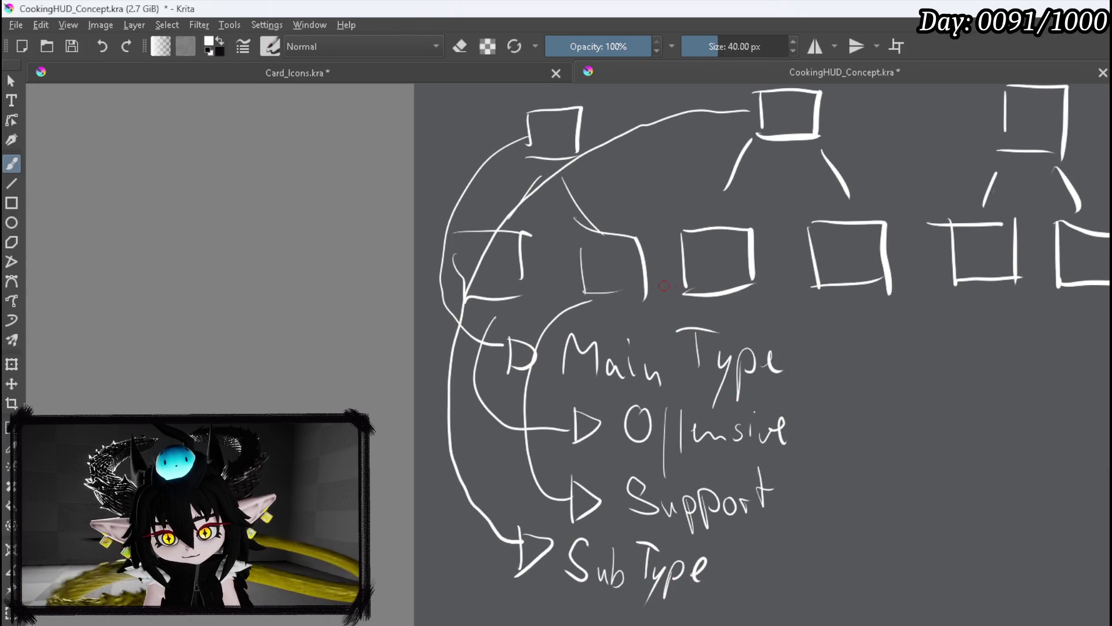
Draw curved arrows from the middle and right boxes and handwrite the 'Direct' label
mouse_move(677, 273)
mouse_down()
mouse_move(625, 271)
mouse_move(464, 420)
mouse_move(484, 590)
mouse_move(587, 625)
mouse_up()
drag(596, 618, 649, 625)
drag(651, 609, 669, 625)
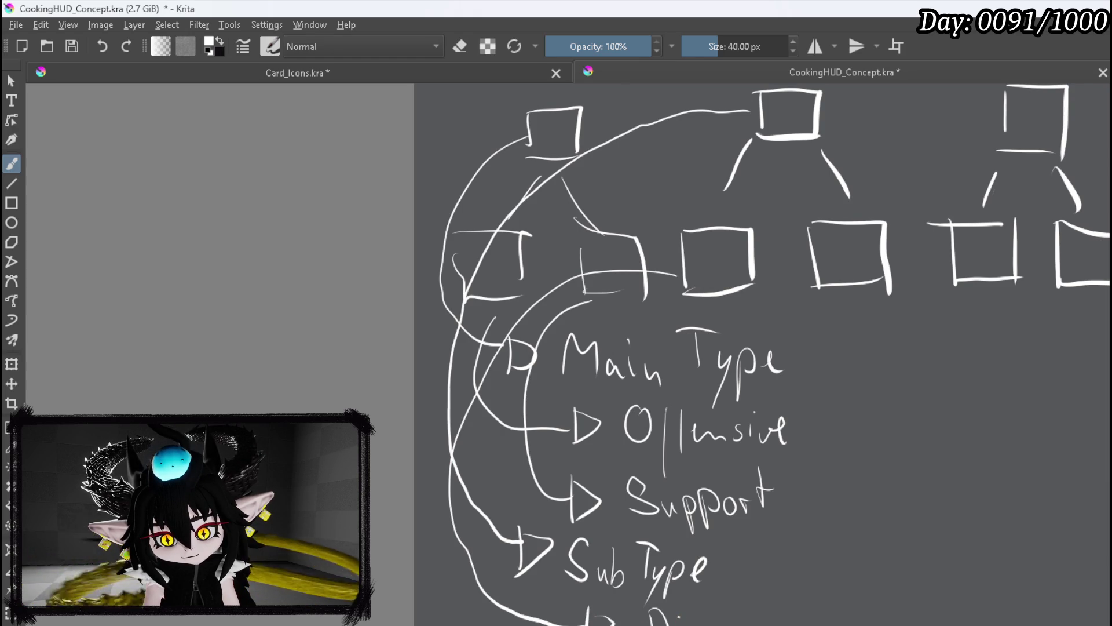
drag(739, 610, 750, 625)
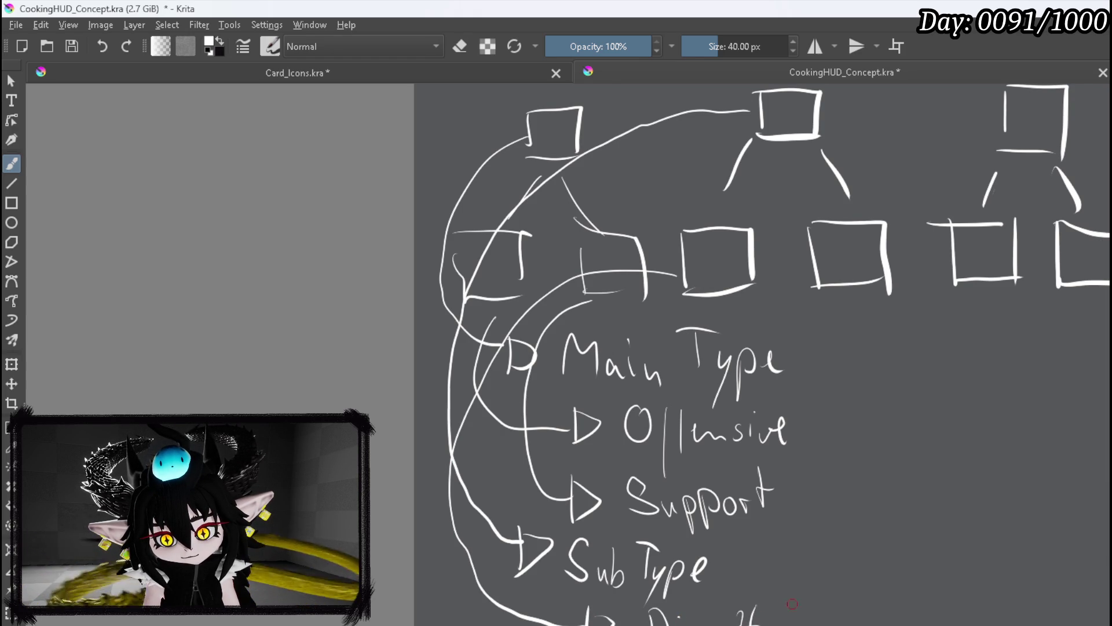
mouse_move(808, 270)
mouse_down()
mouse_move(683, 260)
mouse_move(502, 406)
mouse_move(467, 609)
mouse_move(486, 625)
mouse_up()
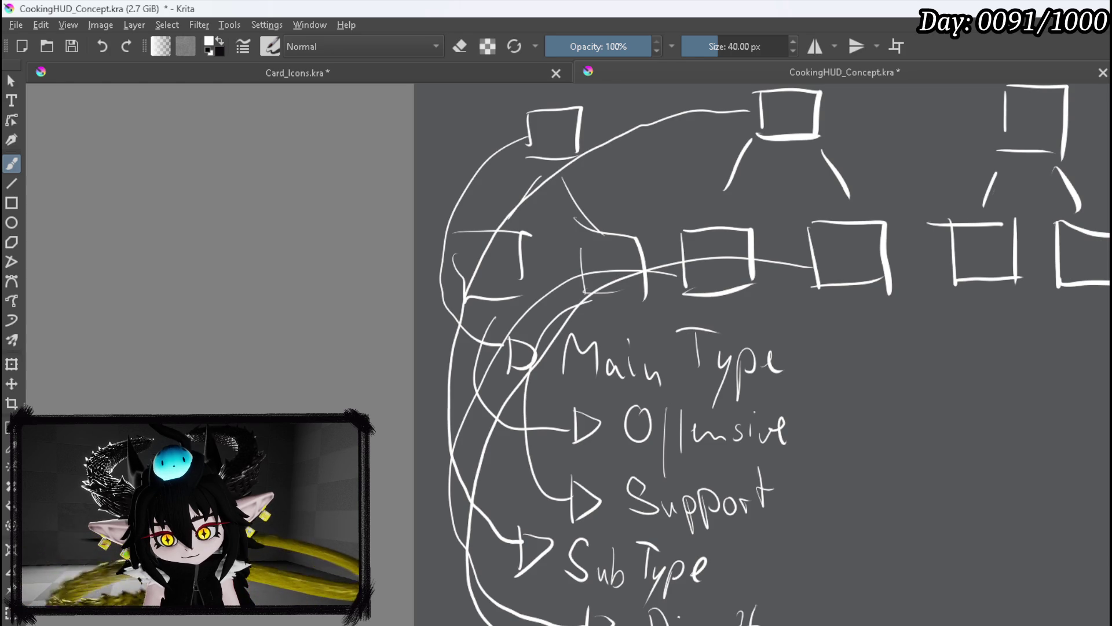
scroll(581, 457, down, 5)
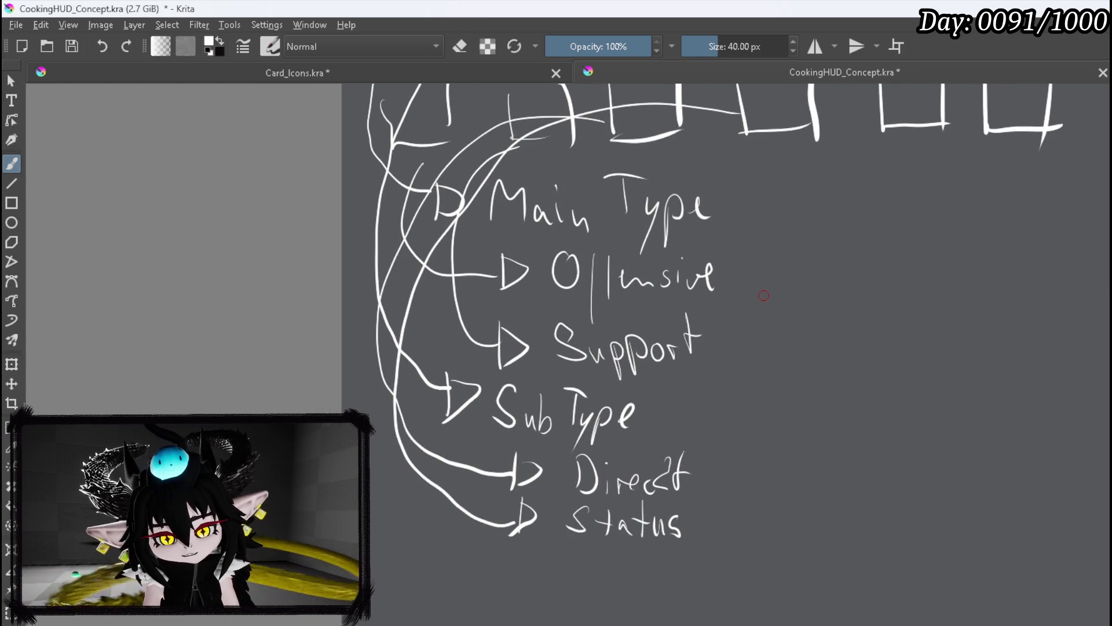
scroll(727, 302, down, 2)
drag(727, 303, 629, 304)
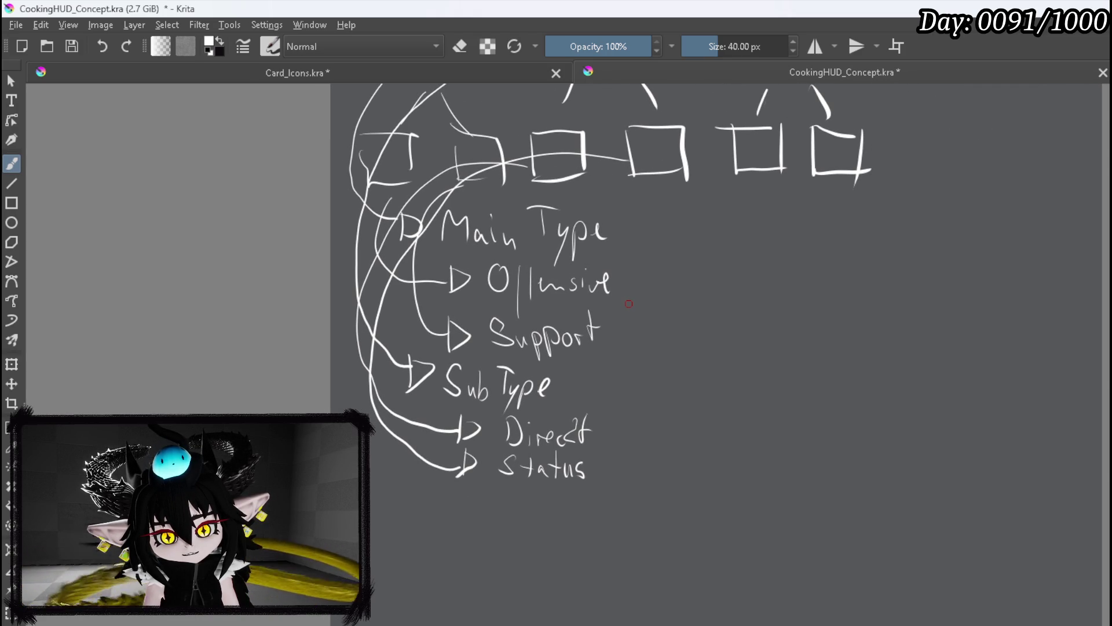
mouse_move(629, 304)
mouse_down()
mouse_move(685, 278)
mouse_move(795, 281)
mouse_up()
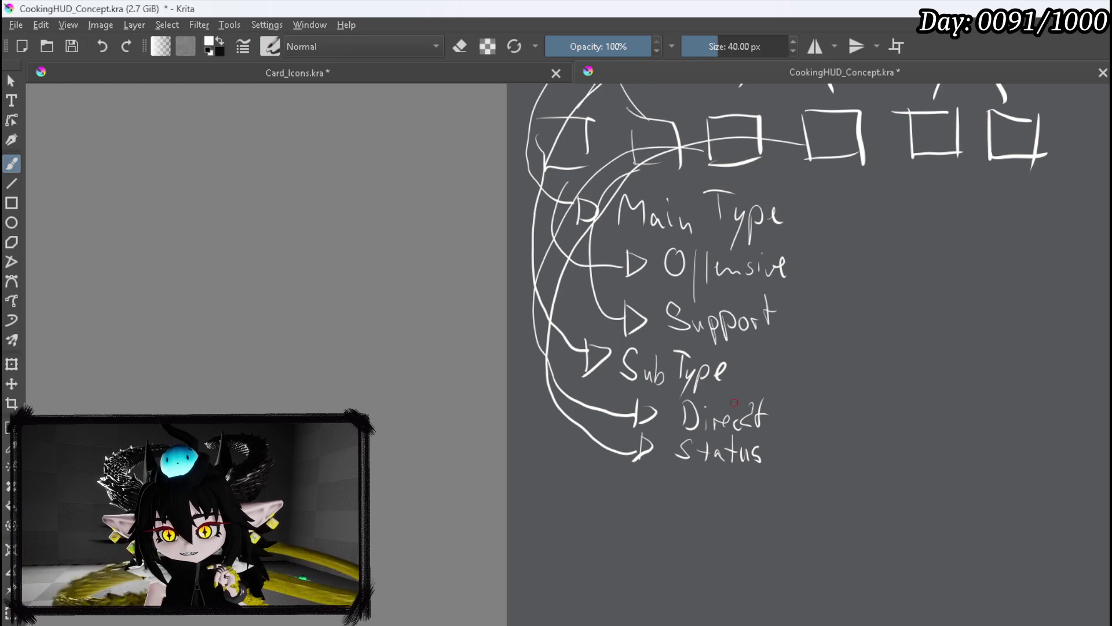
scroll(734, 402, down, 3)
mouse_move(747, 382)
mouse_down()
mouse_move(770, 410)
mouse_move(839, 347)
mouse_move(833, 381)
mouse_up()
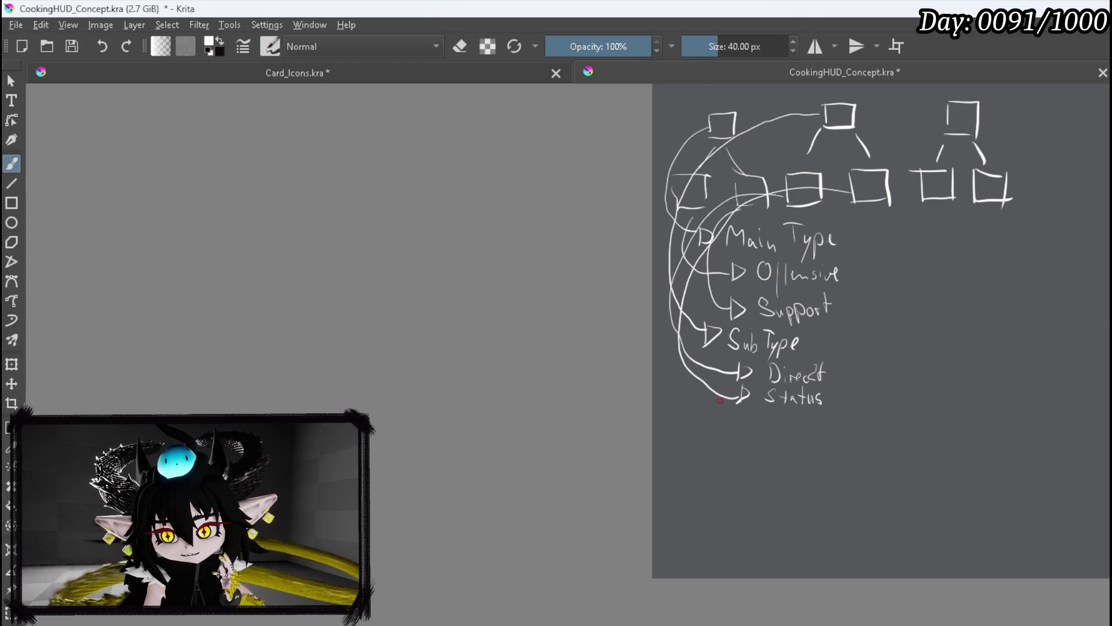
drag(720, 400, 667, 386)
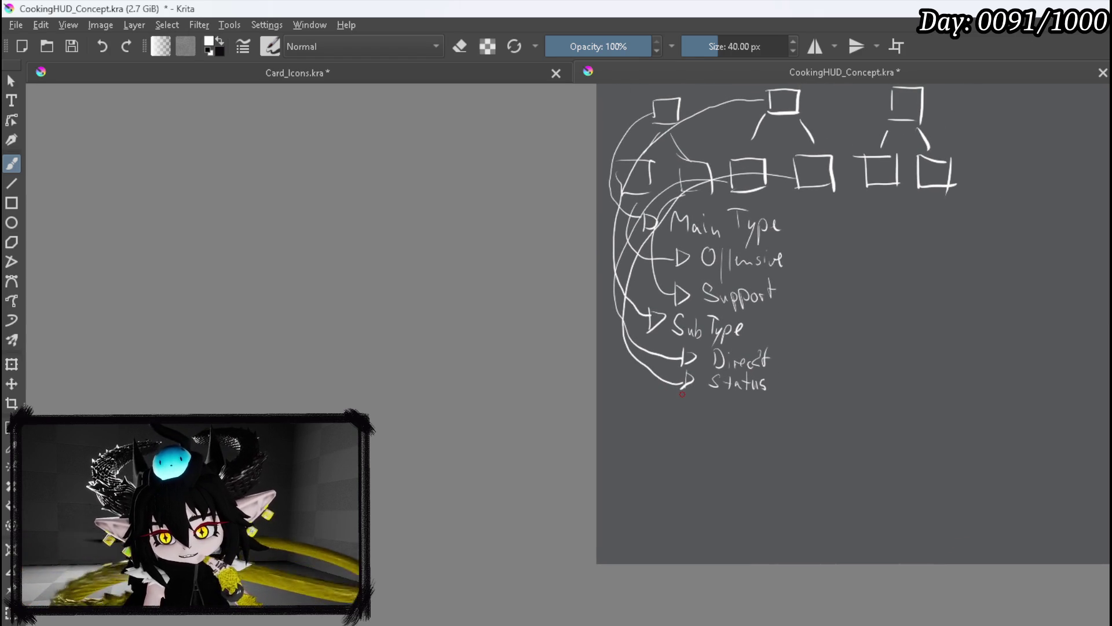
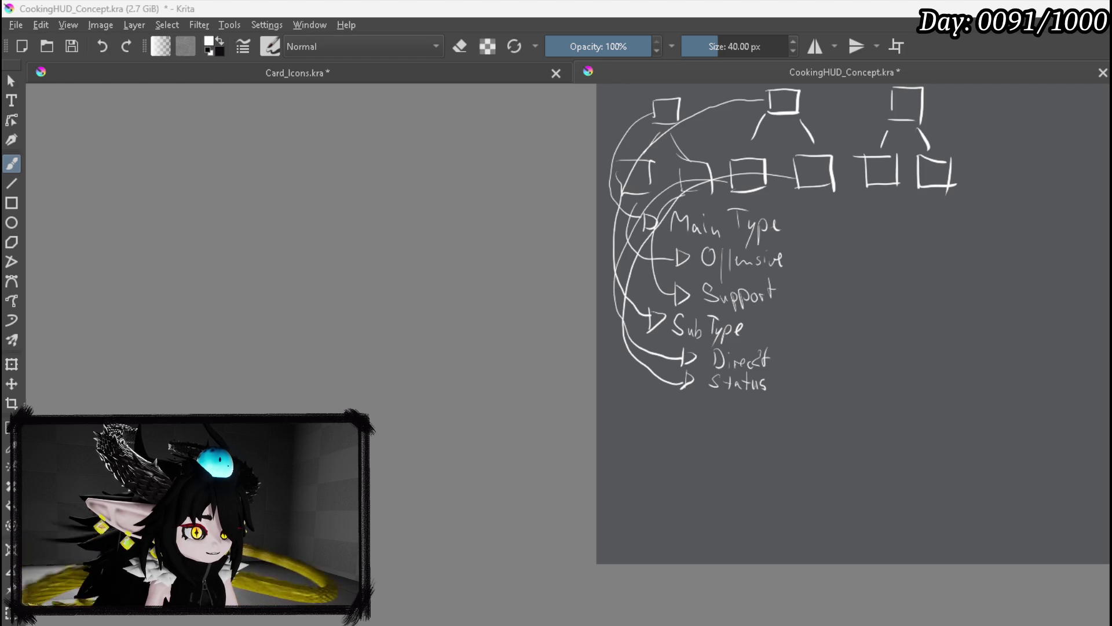
Centre the sketch, write 'Main Type' above the left boxes and frame that group
mouse_move(309, 306)
mouse_down()
mouse_move(155, 335)
mouse_move(25, 377)
mouse_up()
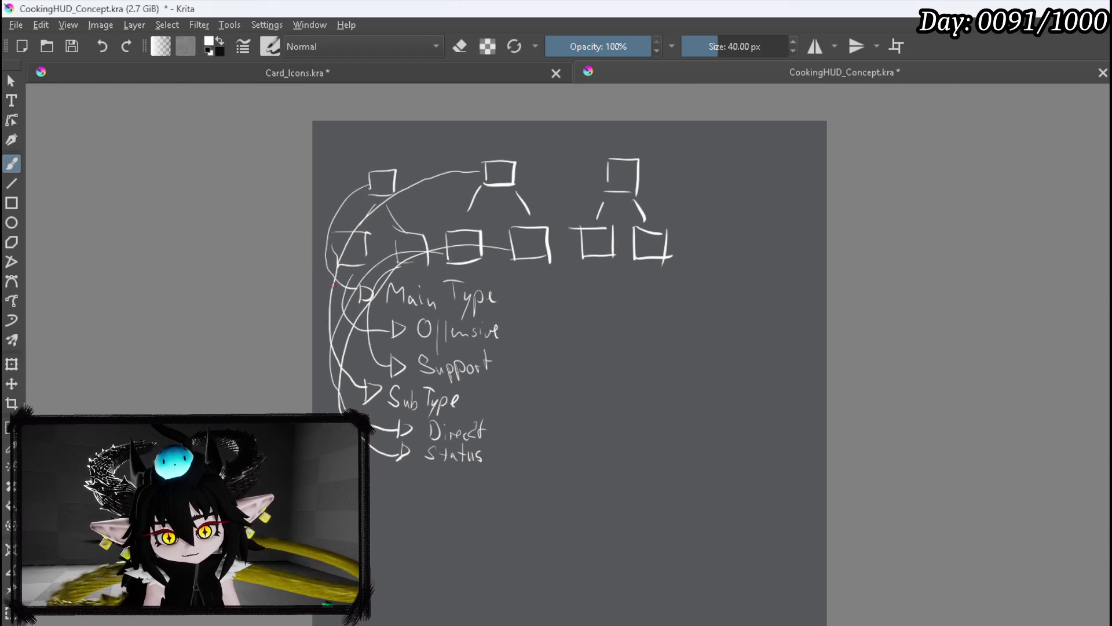
mouse_move(648, 343)
mouse_down()
mouse_move(591, 347)
mouse_move(632, 345)
mouse_up()
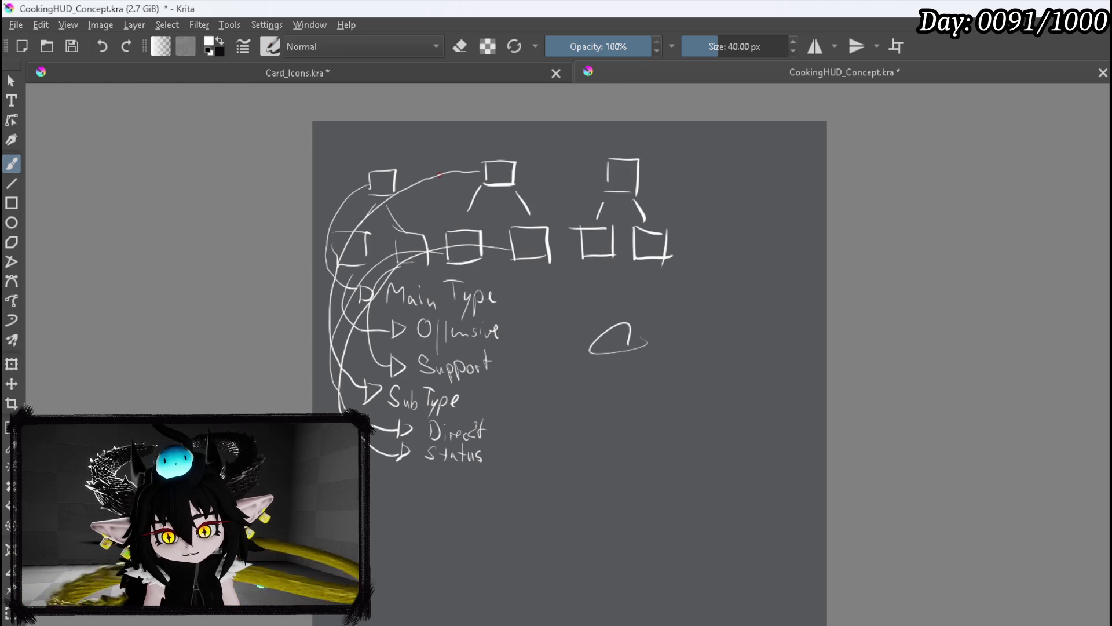
mouse_move(348, 222)
mouse_down()
mouse_move(415, 215)
mouse_move(423, 232)
mouse_move(447, 211)
mouse_up()
mouse_move(323, 199)
mouse_down()
mouse_move(457, 199)
mouse_move(433, 265)
mouse_up()
mouse_move(329, 198)
mouse_down()
mouse_move(315, 277)
mouse_move(433, 279)
mouse_up()
Write 'SubType' beside the Main Type label and draw a frame around the SubType group
mouse_move(474, 207)
mouse_down()
mouse_move(457, 221)
mouse_move(496, 208)
mouse_move(500, 236)
mouse_move(526, 206)
mouse_up()
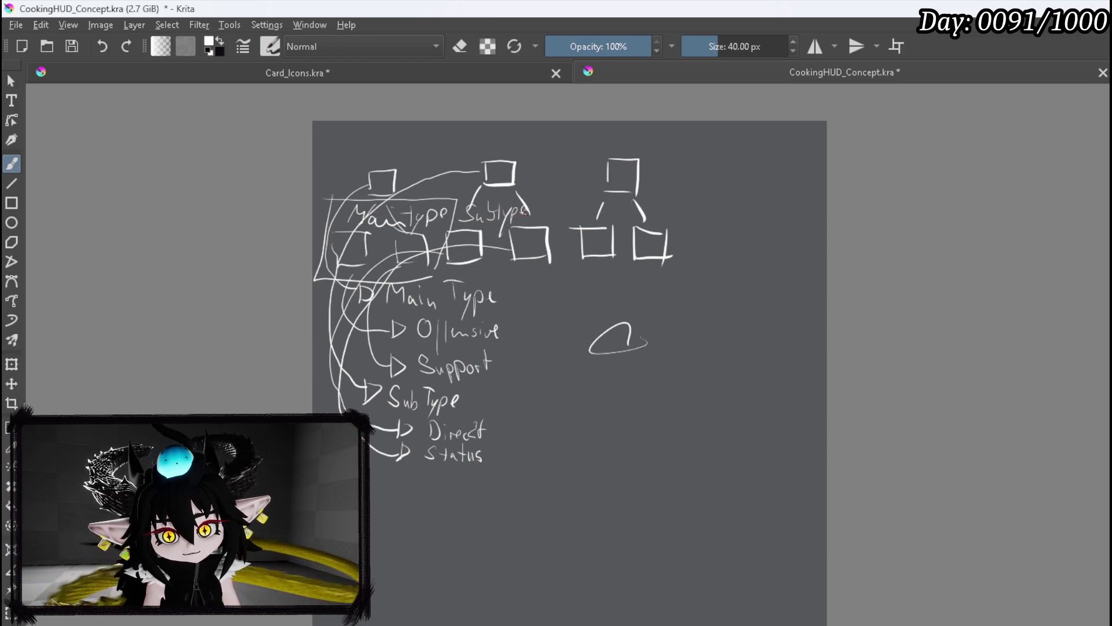
mouse_move(457, 198)
mouse_down()
mouse_move(536, 197)
mouse_move(552, 277)
mouse_up()
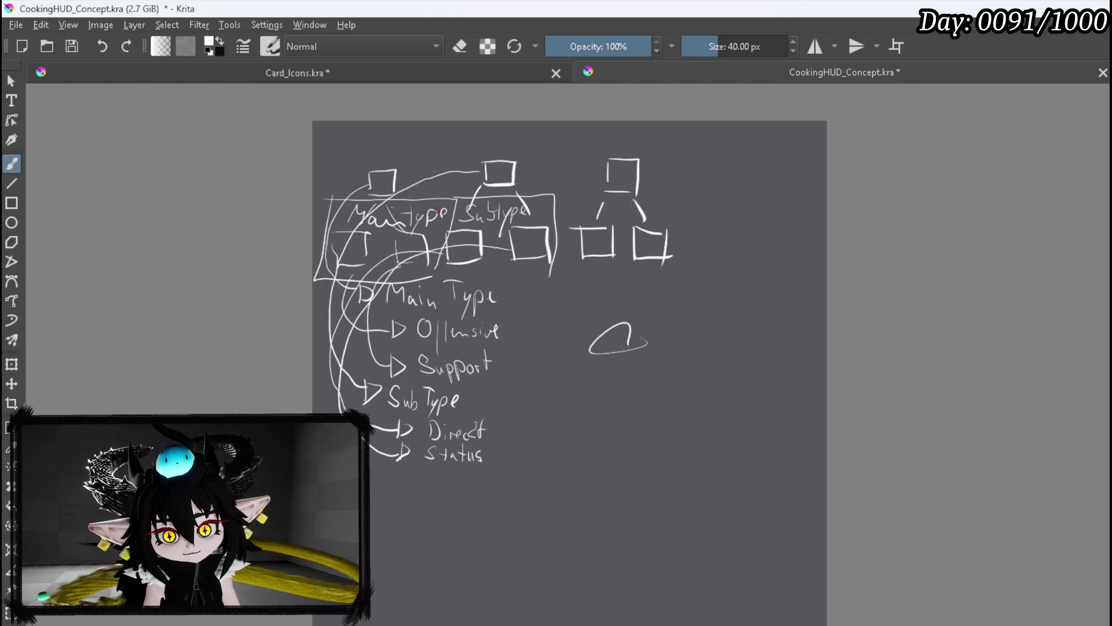
mouse_move(443, 199)
mouse_down()
mouse_move(445, 278)
mouse_move(563, 271)
mouse_up()
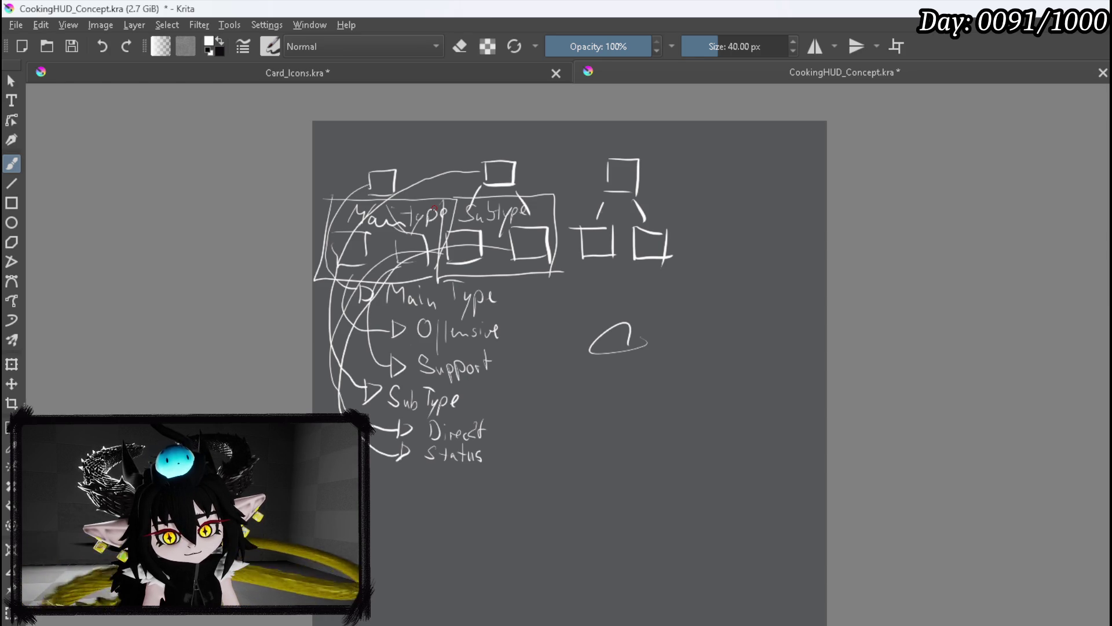
drag(434, 206, 510, 210)
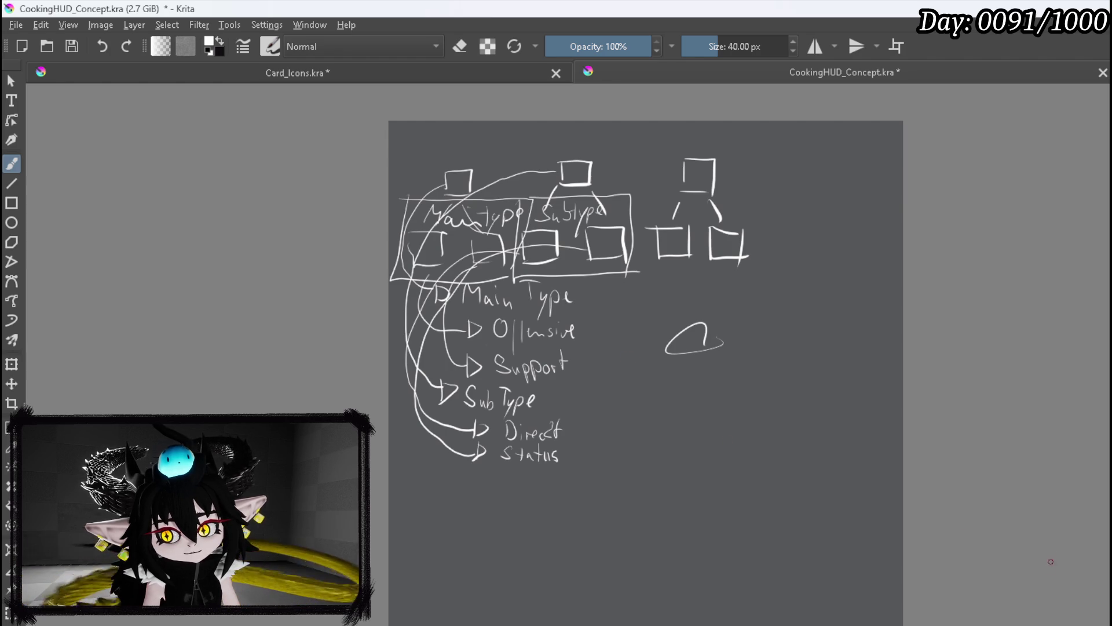
key(e)
Erase the stray loop scribble, then bring the cardUI2.png mockup in Brave to the front
mouse_move(694, 330)
mouse_down()
mouse_move(704, 342)
mouse_move(673, 355)
mouse_up()
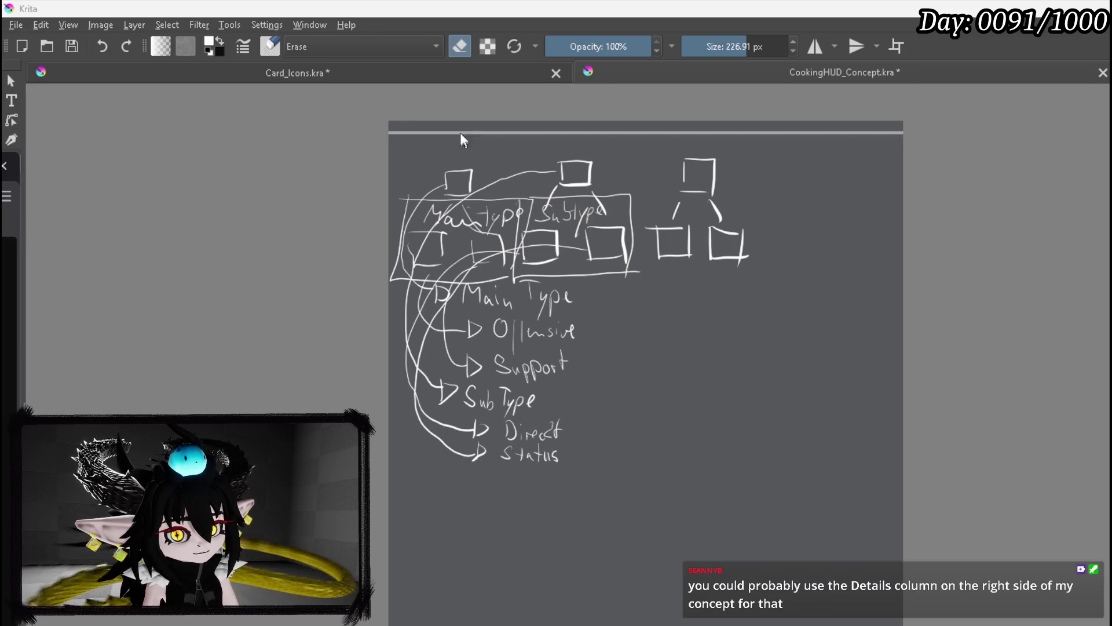
key(alt+Tab)
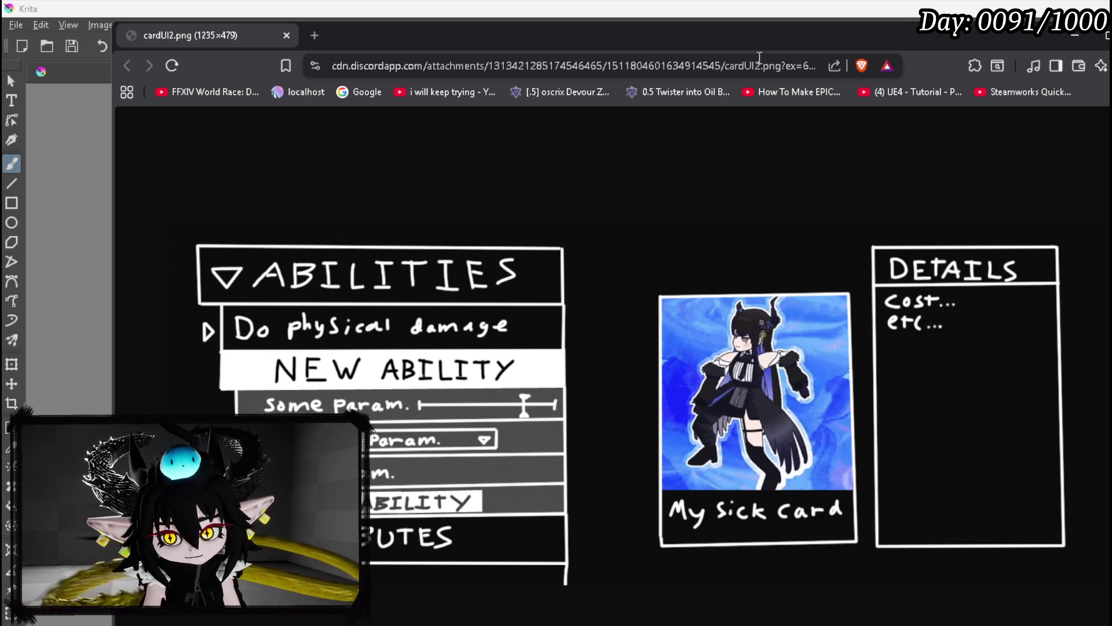
Close the cardUI2.png browser tab and return to the WP_SkillTree_Ability widget in Unreal
drag(755, 27, 768, 12)
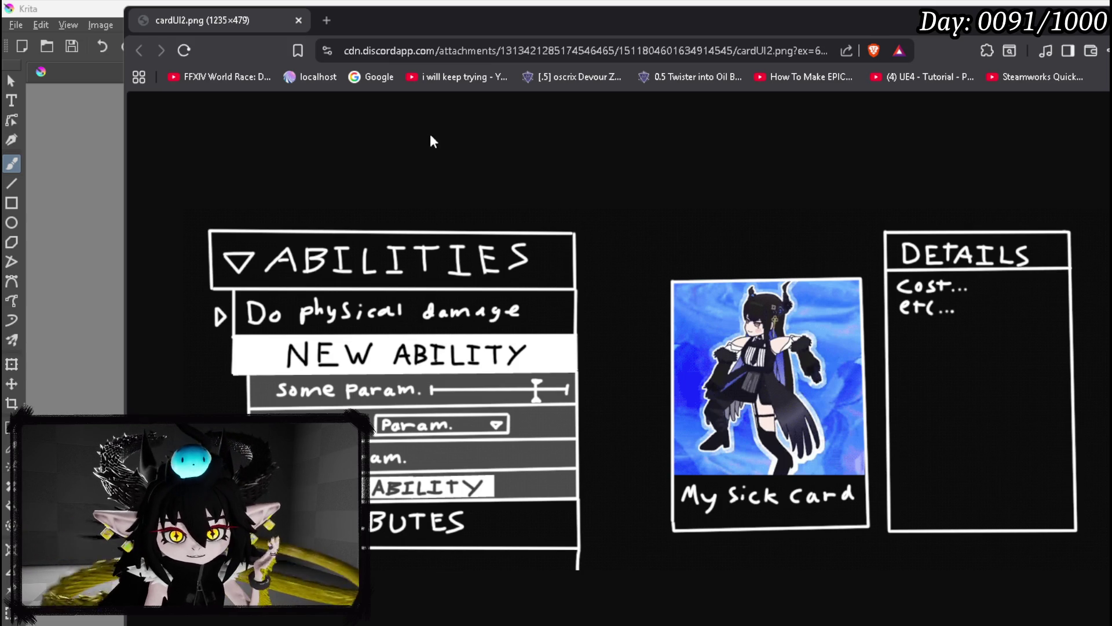
key(ctrl+w)
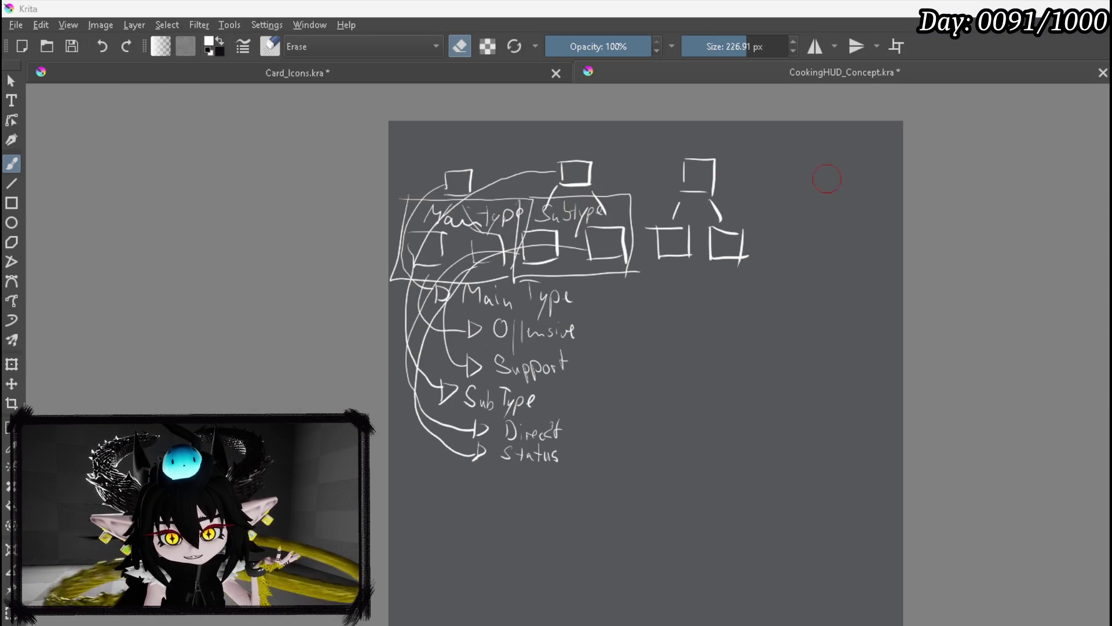
key(alt+Tab)
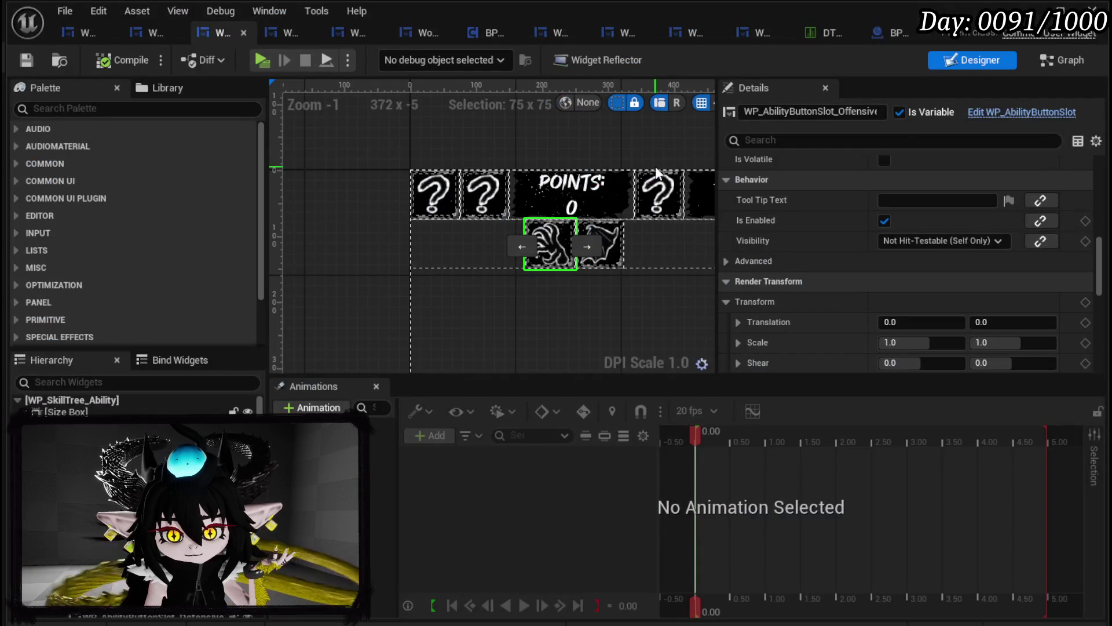
Pan and zoom out over the WP_SkillTree_Ability slots, then close the widget editor
drag(517, 158, 335, 154)
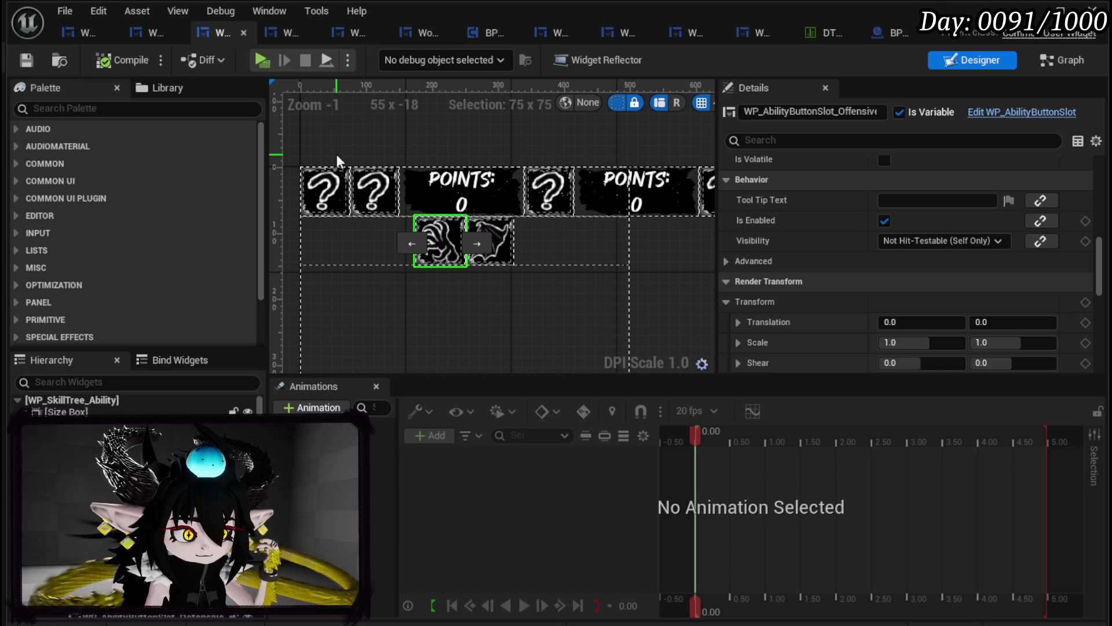
scroll(338, 157, down, 2)
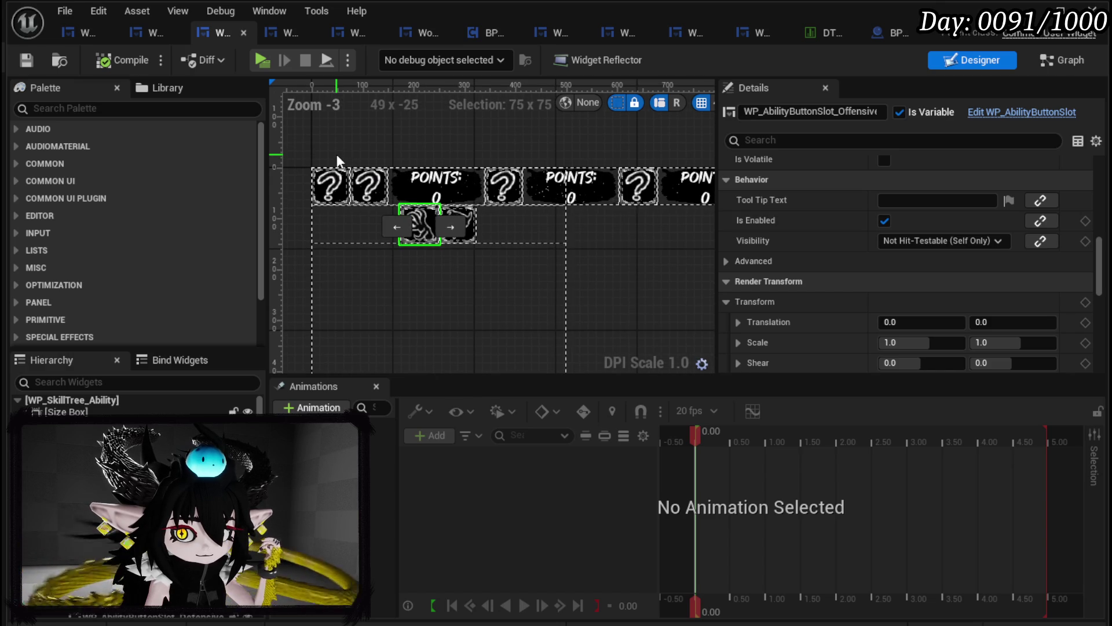
click(1019, 9)
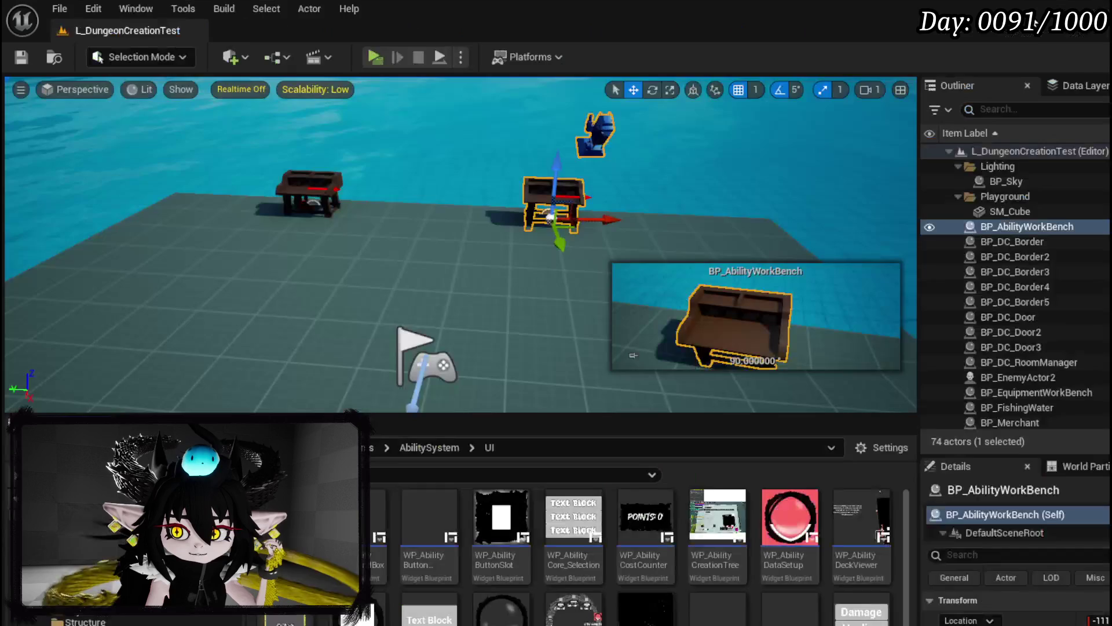
Start Play-in-Editor and interact with the ability workbench to bring up Create New Skill
click(374, 58)
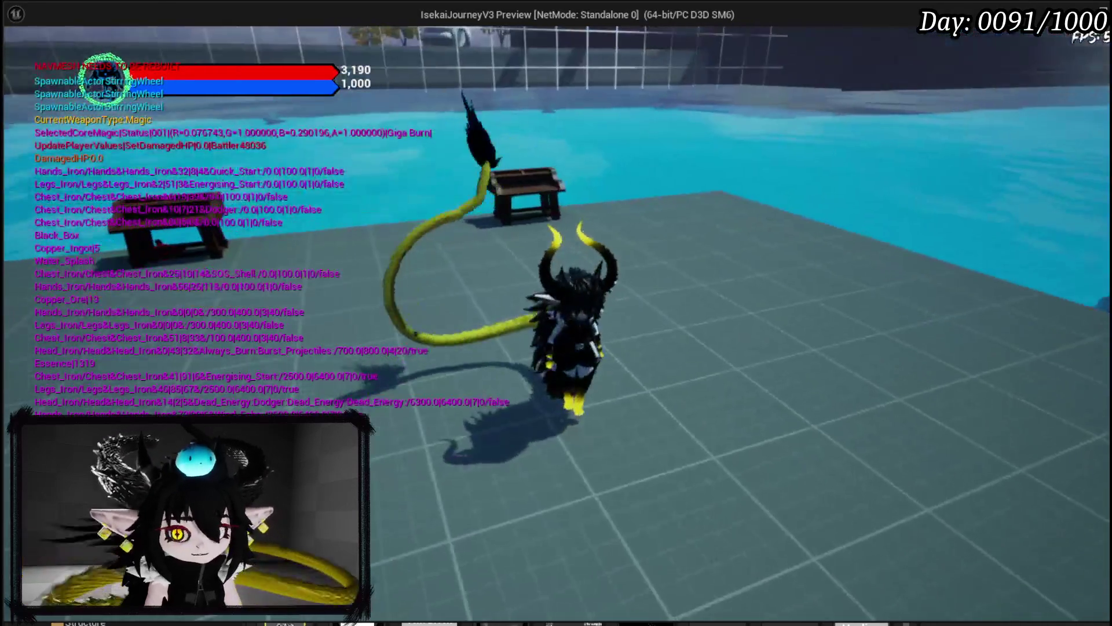
key(e)
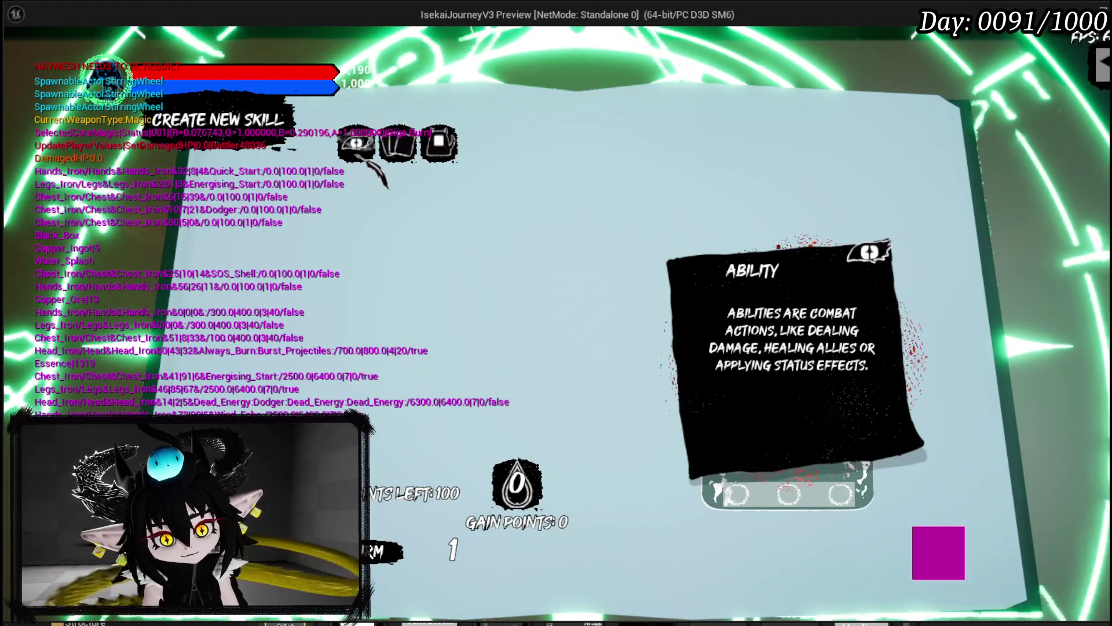
Cycle through the Card, Summon and Ability type icons, finishing on the Card description
click(399, 143)
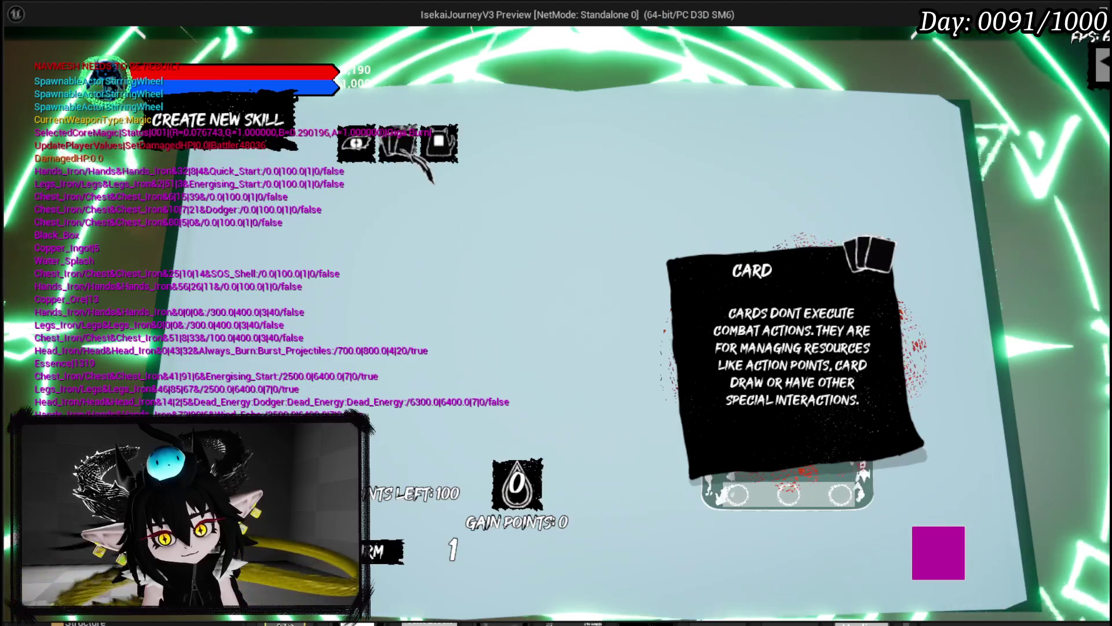
click(446, 146)
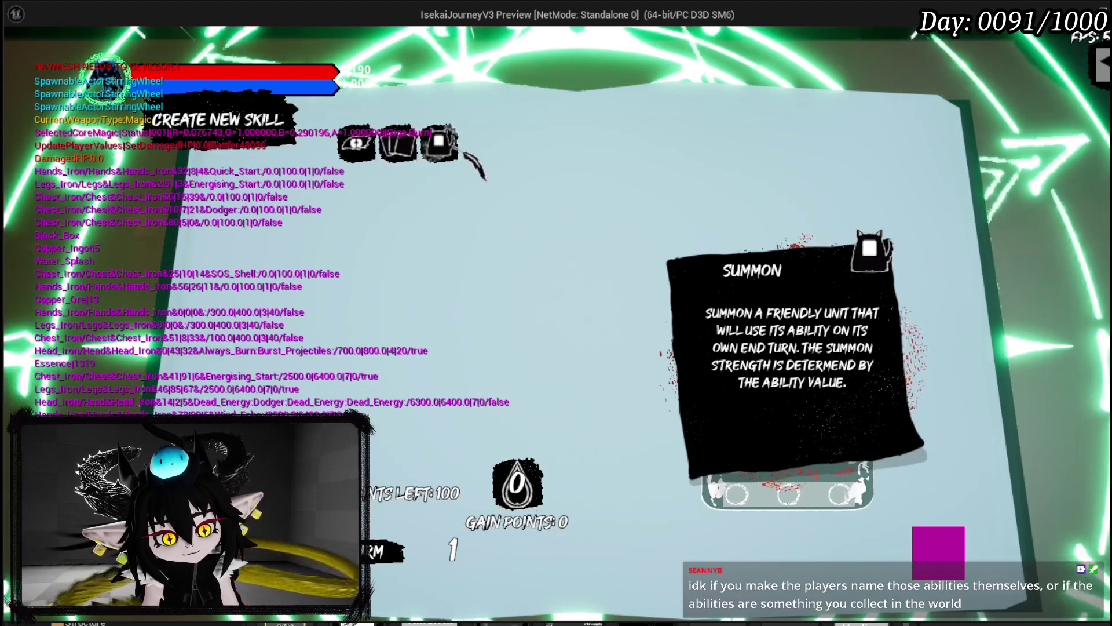
click(397, 142)
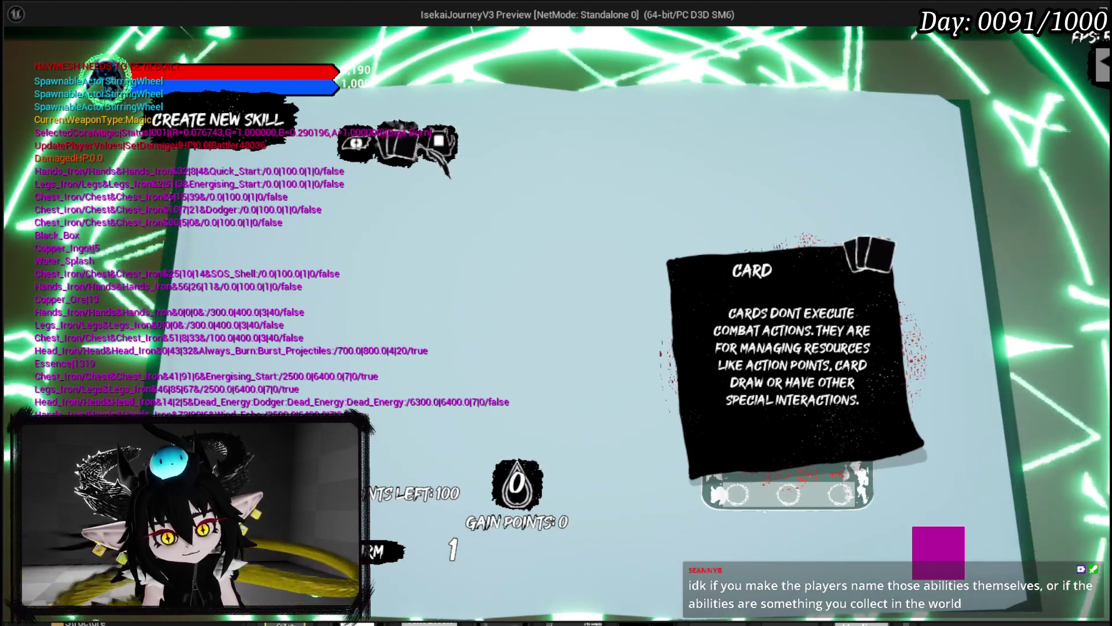
click(359, 144)
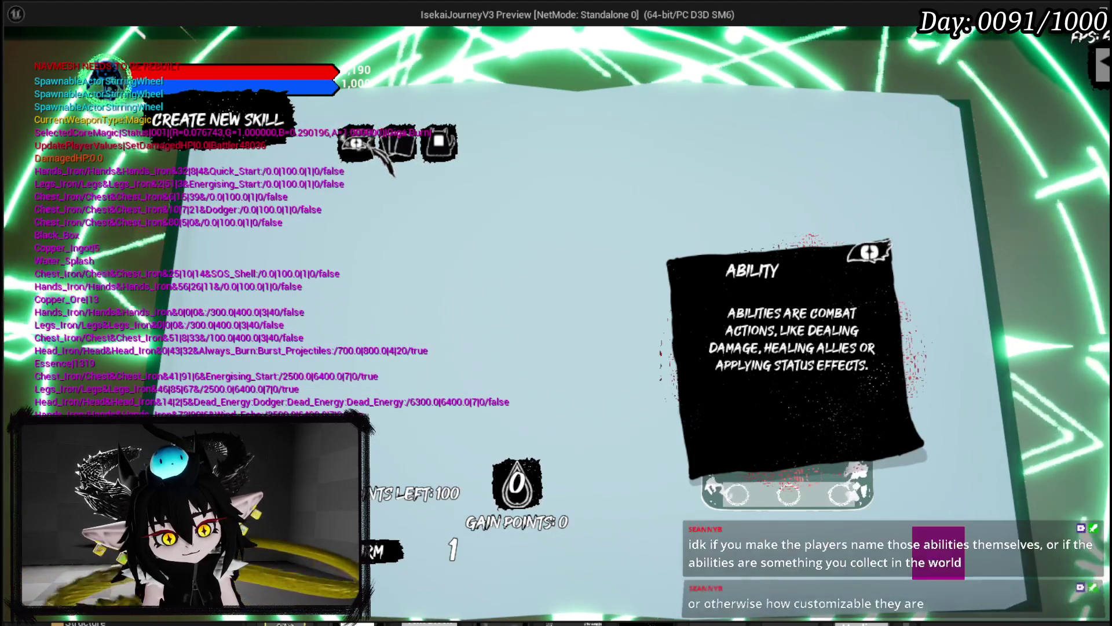
click(398, 144)
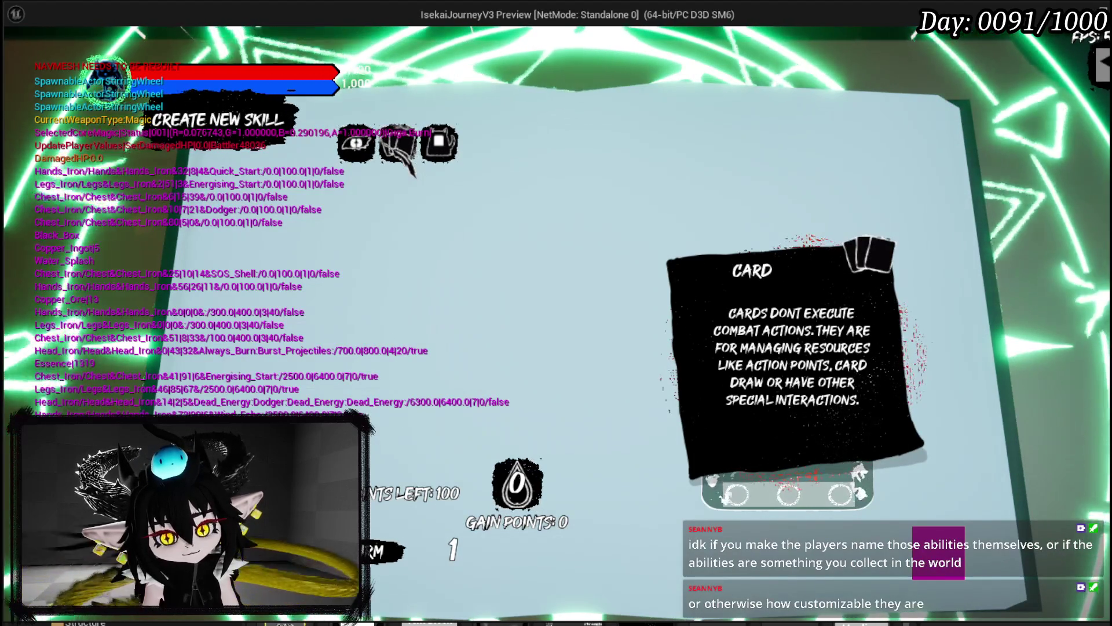